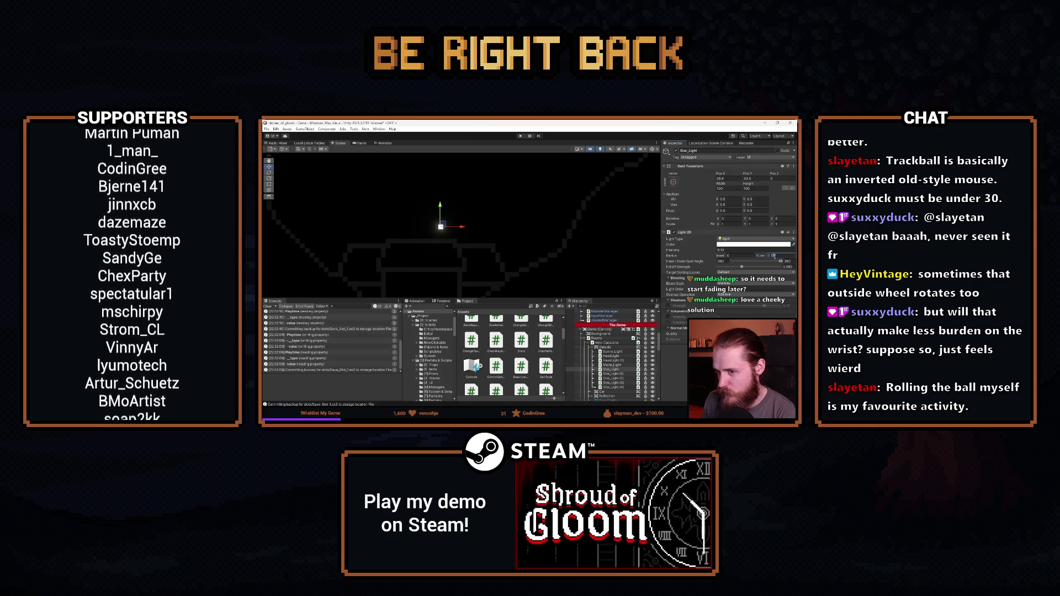
# - Deselect Star_Light and zoom out to show the whole night road scene
pyautogui.click(541, 262)
pyautogui.scroll(-5, 541, 262)
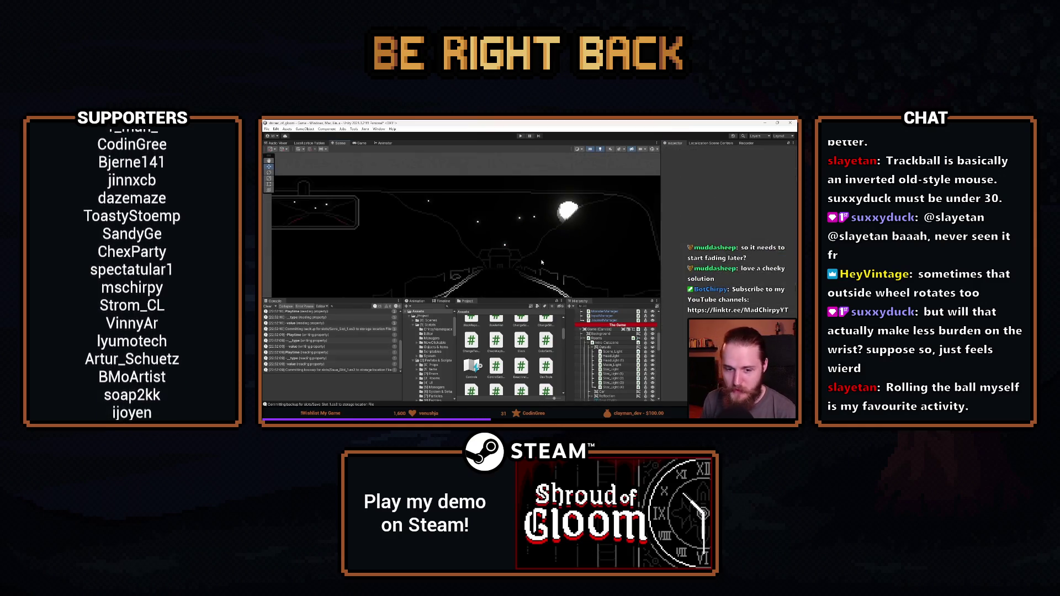
pyautogui.scroll(-2, 541, 262)
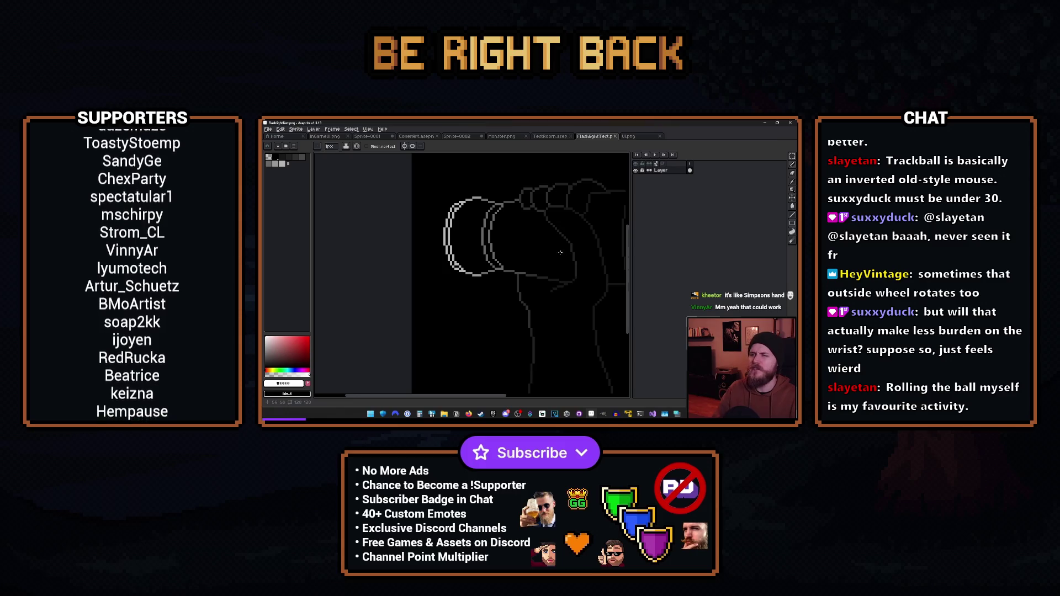
# - Zoom the Aseprite canvas so the full fist-and-flashlight sprite fits the view
pyautogui.scroll(-3, 550, 246)
pyautogui.scroll(1, 563, 265)
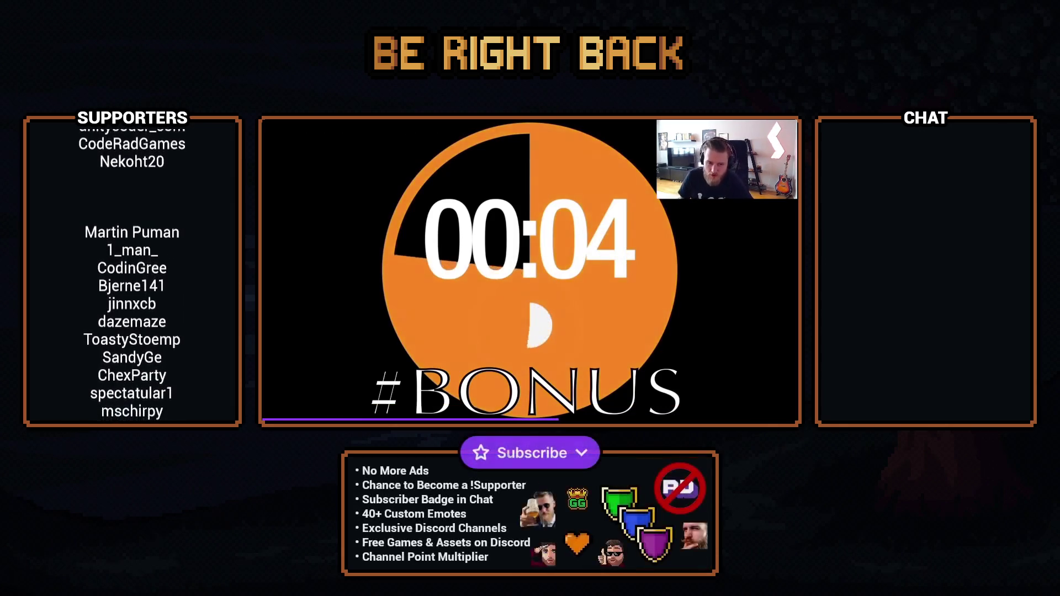
# - Skip the playing video ahead, then pause it
pyautogui.press('Right')
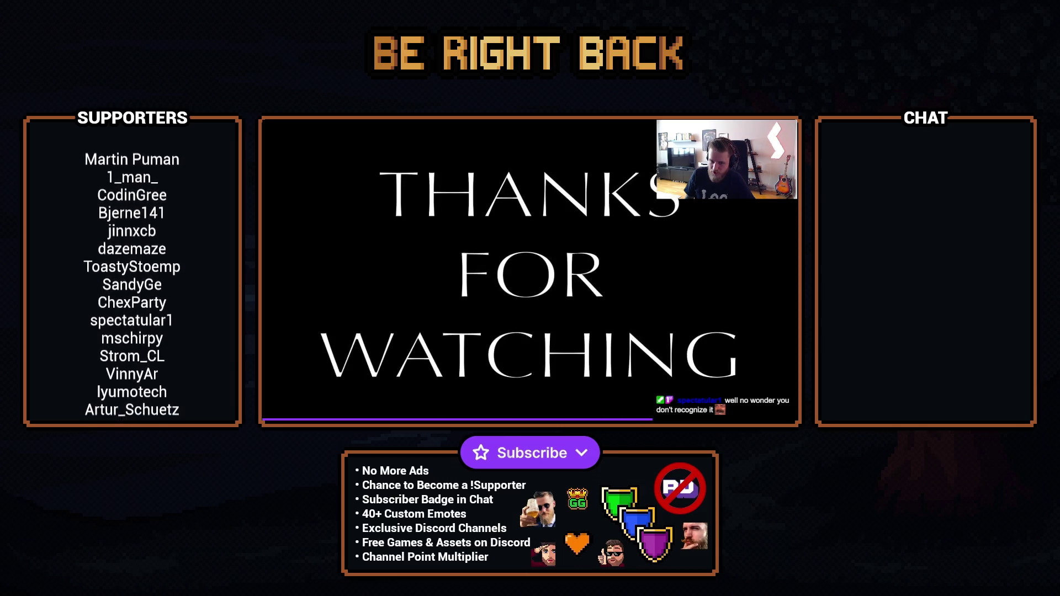
pyautogui.press('space')
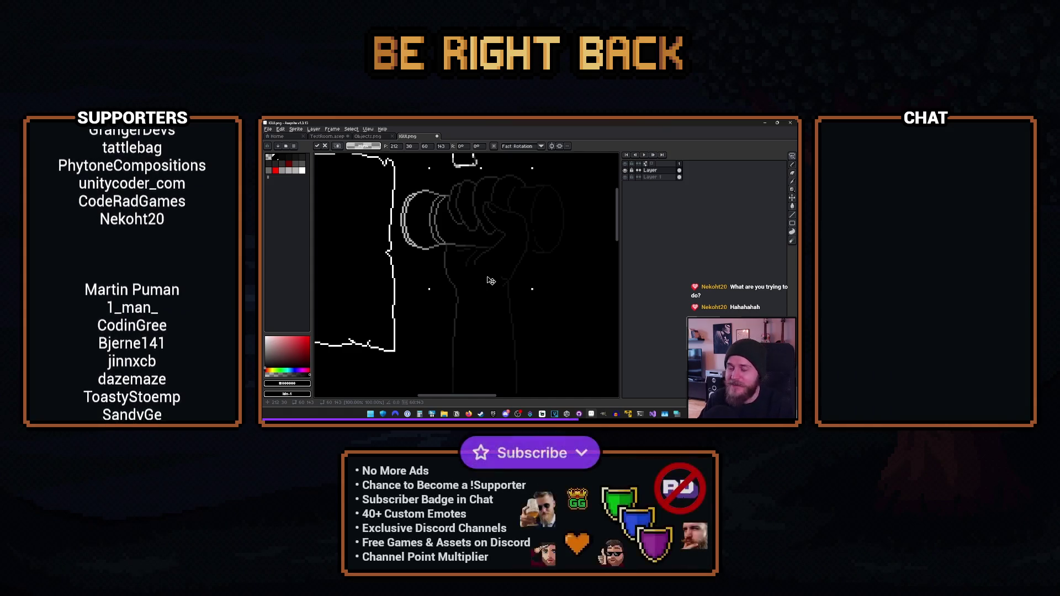
# - Nudge the fist one pixel left and back right, leaving it at x 212
pyautogui.moveTo(491, 281); pyautogui.dragTo(490, 280)
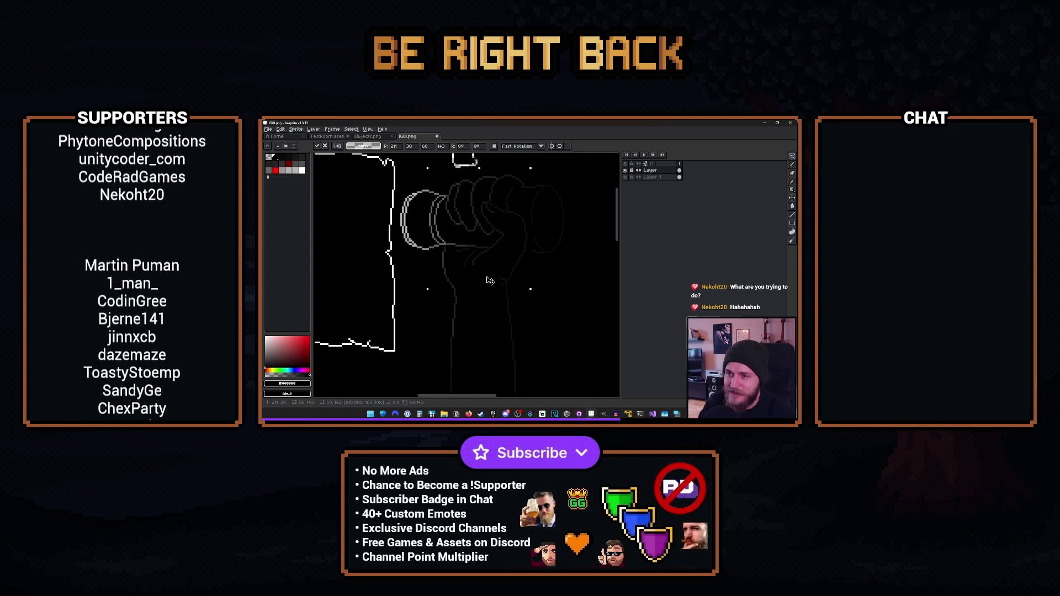
pyautogui.moveTo(490, 280); pyautogui.dragTo(492, 281)
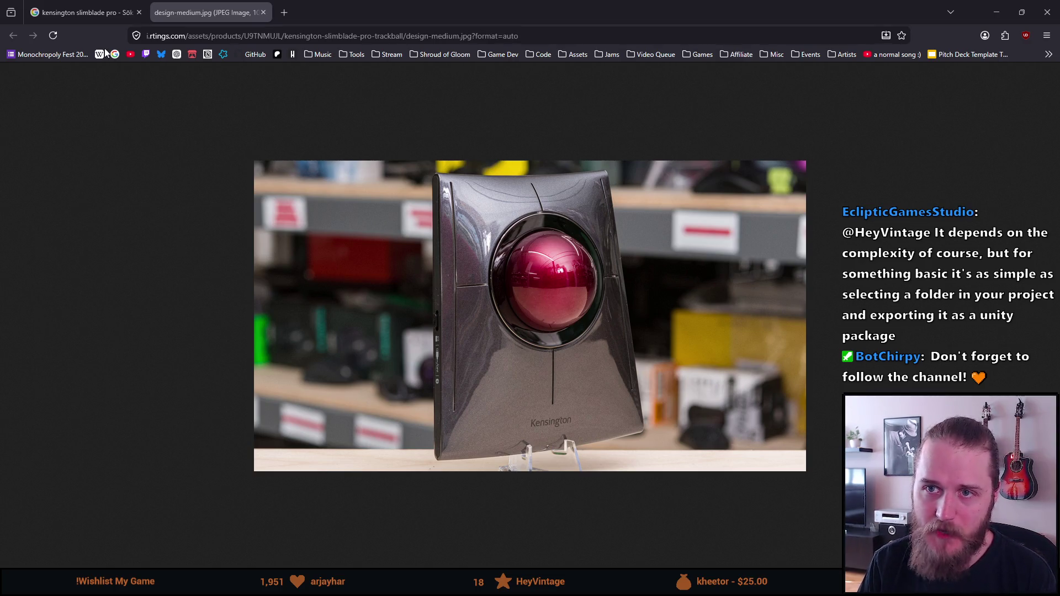
pyautogui.click(83, 12)
pyautogui.click(196, 7)
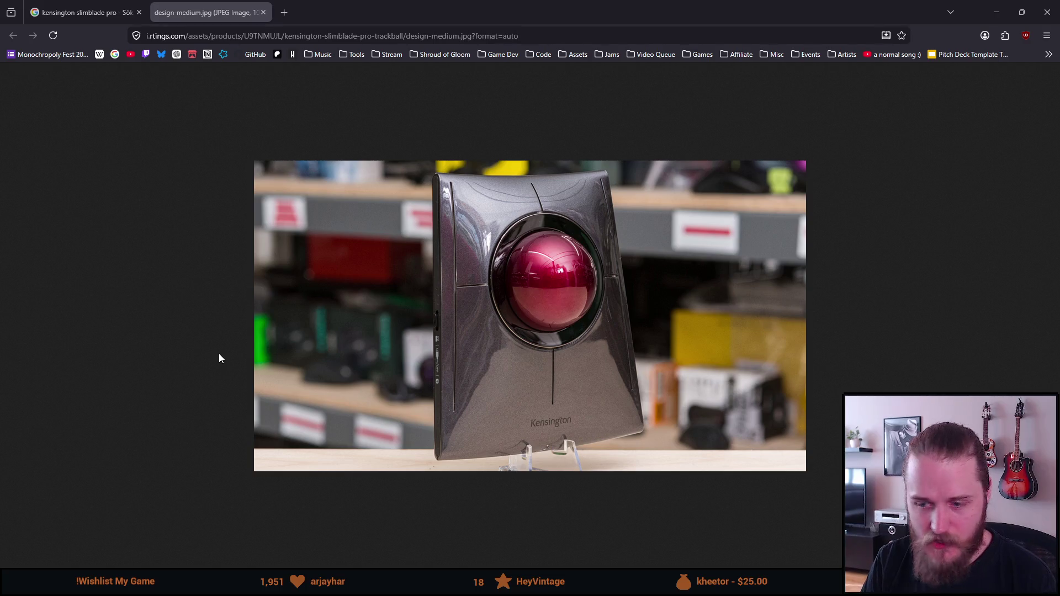
# - Return to Unity, enlarge the Scene view, and zoom and pan onto the gripping fist
pyautogui.hotkey('alt', 'Tab')
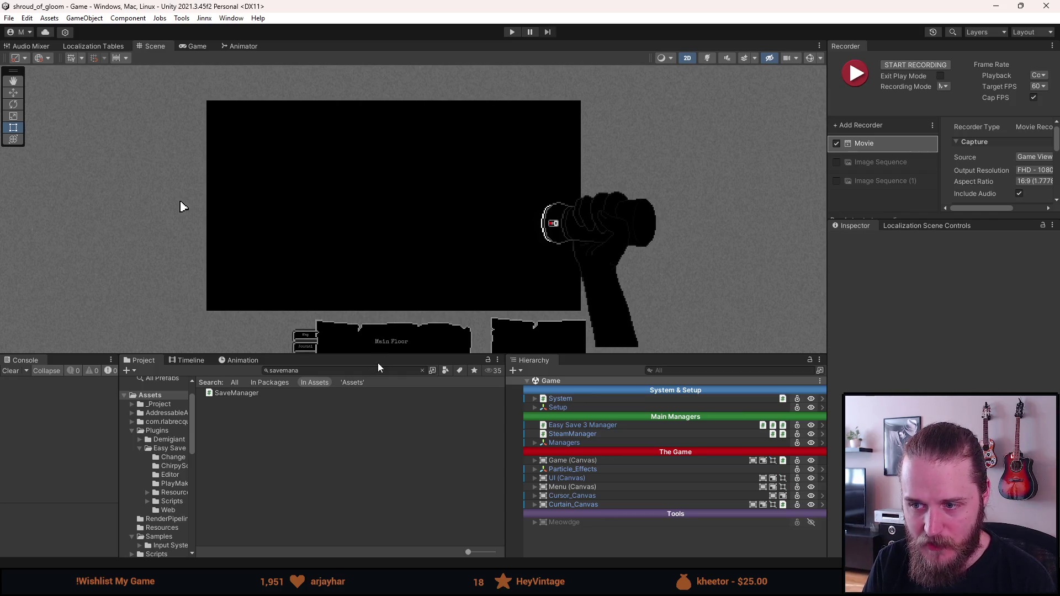
pyautogui.moveTo(381, 356)
pyautogui.mouseDown()
pyautogui.moveTo(369, 468)
pyautogui.moveTo(391, 443)
pyautogui.moveTo(393, 396)
pyautogui.mouseUp()
pyautogui.scroll(1, 399, 375)
pyautogui.scroll(1, 395, 386)
pyautogui.scroll(-1, 409, 350)
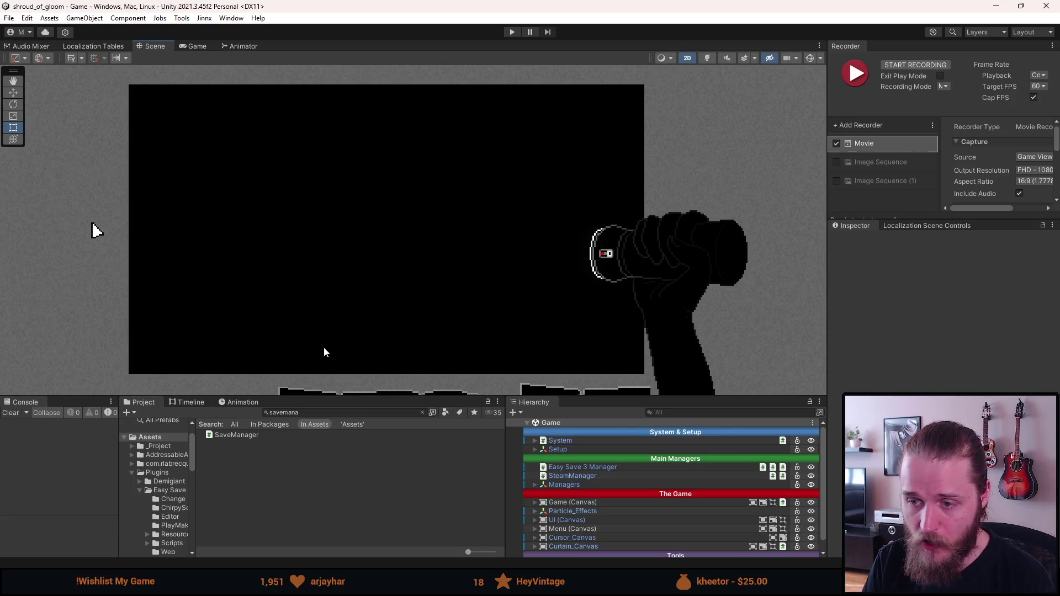
pyautogui.moveTo(370, 329); pyautogui.dragTo(353, 330)
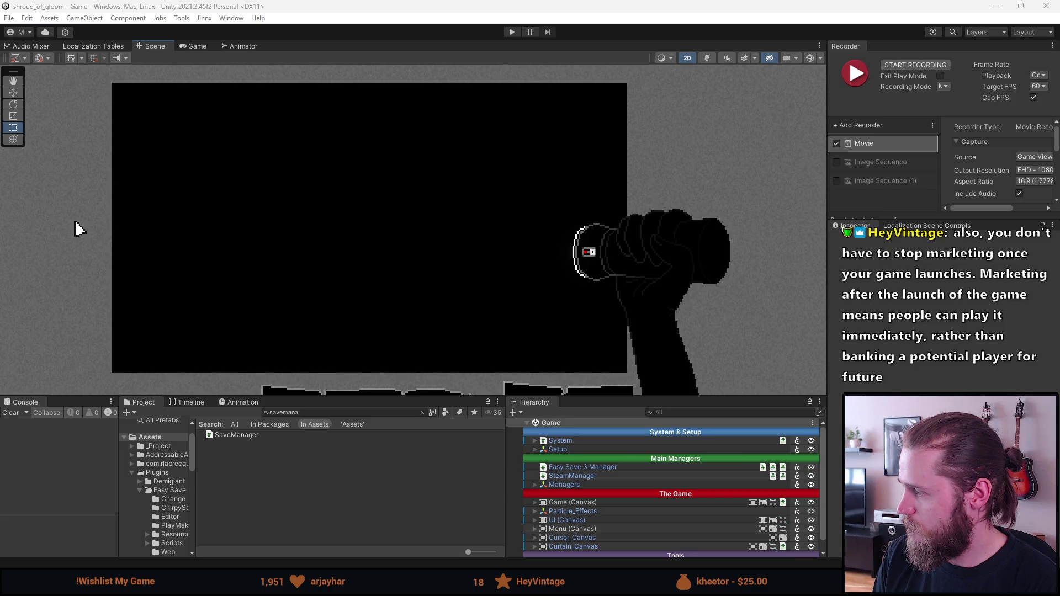
# - Switch to the How To Market A Game Festivals page in the browser
pyautogui.hotkey('alt', 'Tab')
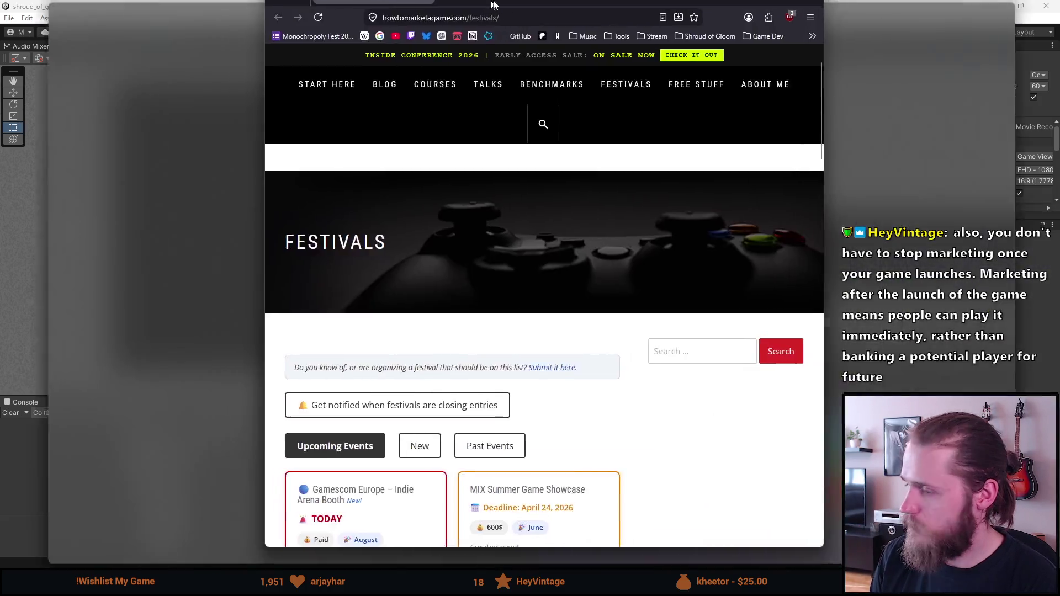
# - Scroll down the festivals list to Short Games Showcase and select its title
pyautogui.scroll(-3, 510, 345)
pyautogui.scroll(-2, 510, 344)
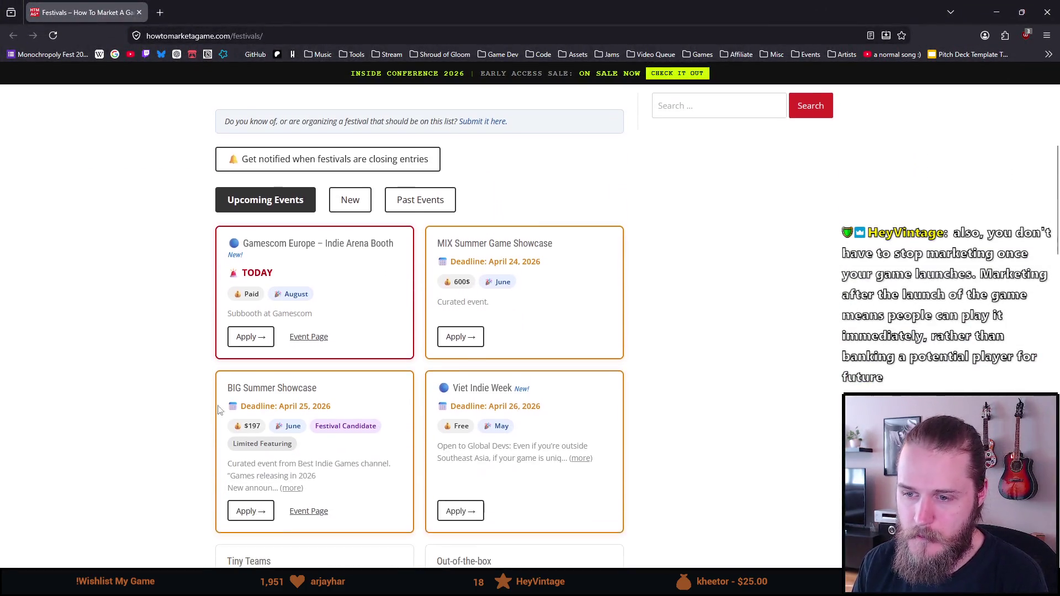
pyautogui.scroll(-1, 160, 395)
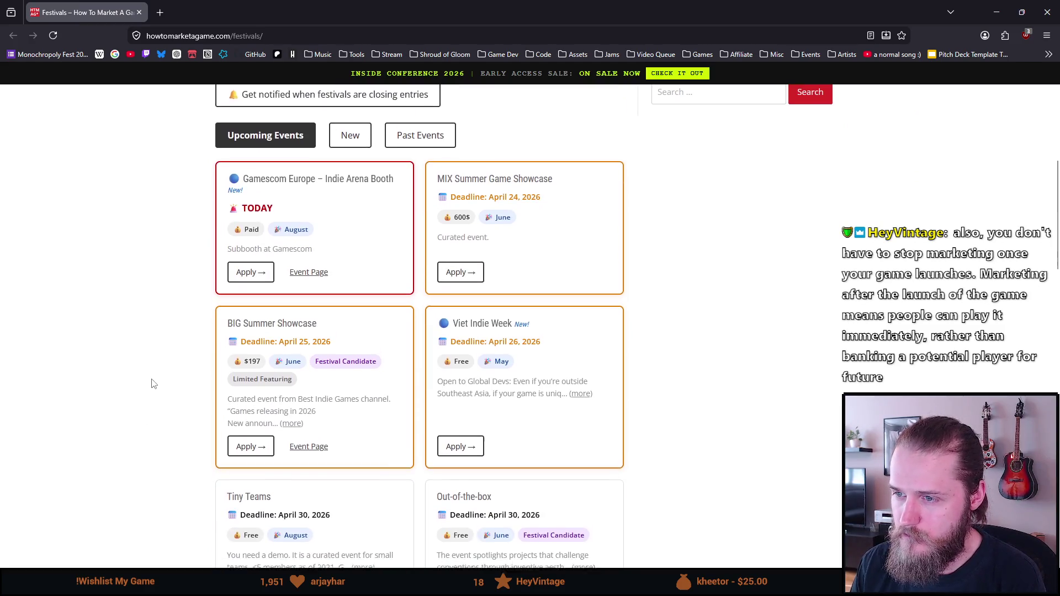
pyautogui.scroll(-1, 153, 384)
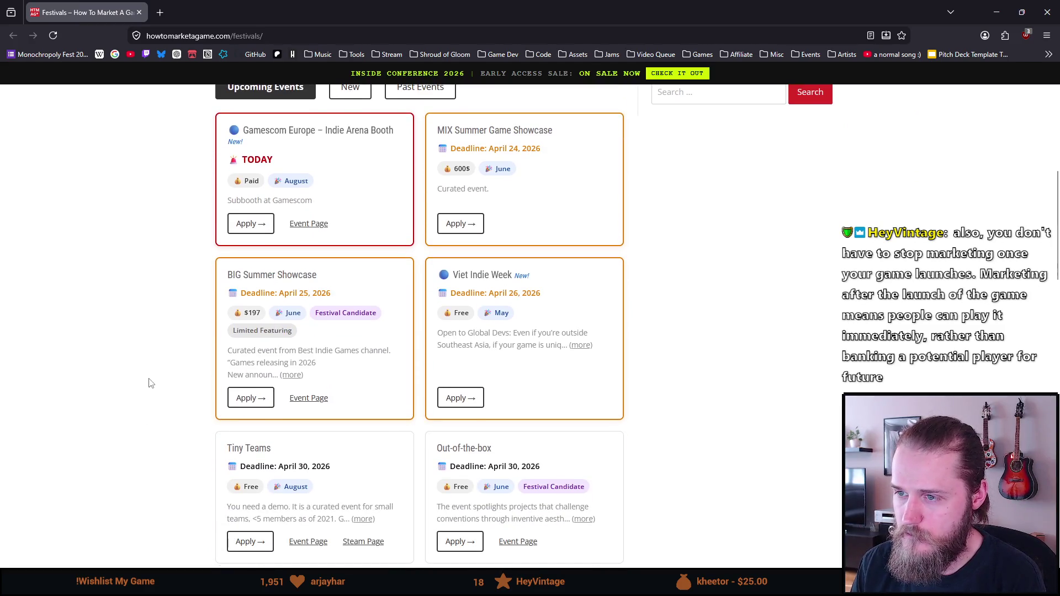
pyautogui.scroll(-1, 148, 383)
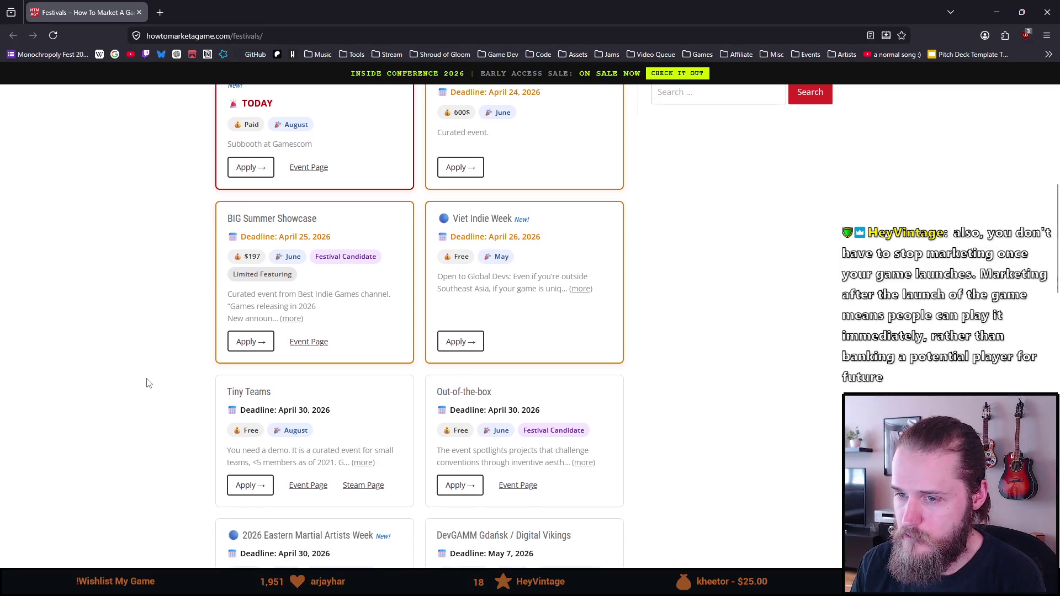
pyautogui.scroll(-2, 148, 383)
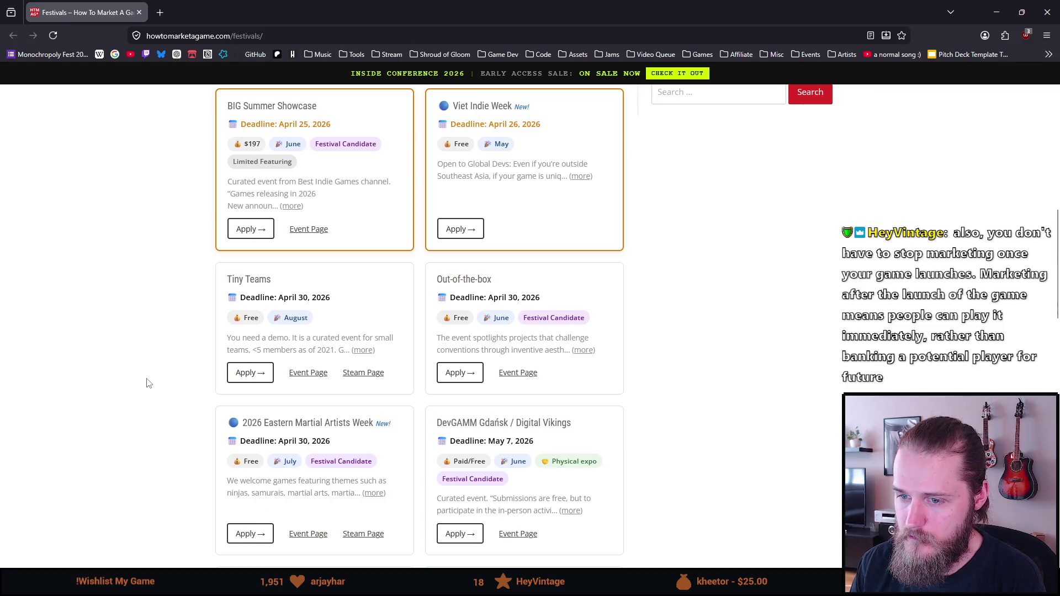
pyautogui.scroll(-1, 148, 383)
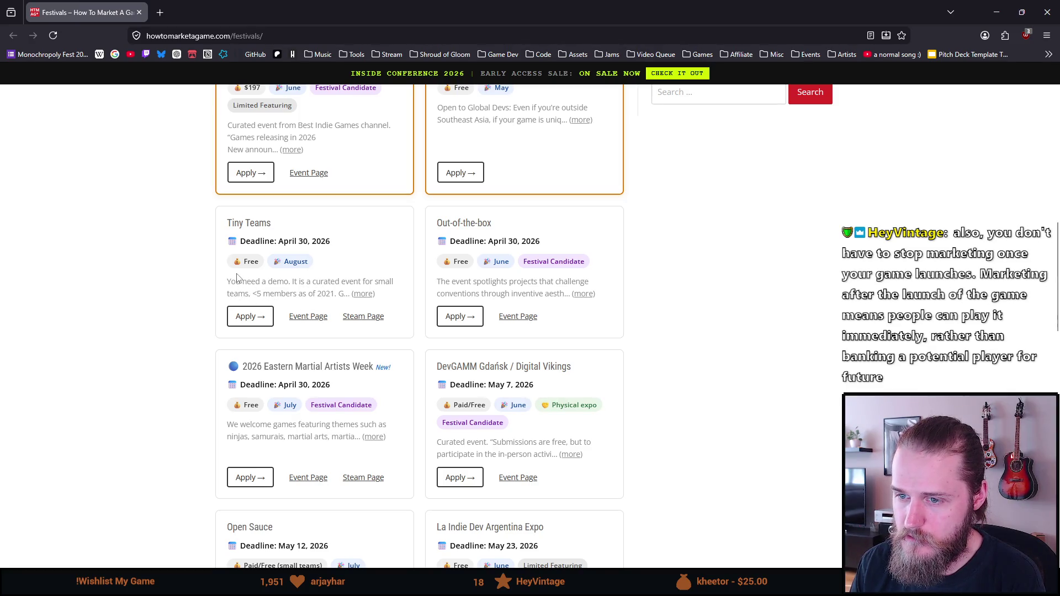
pyautogui.scroll(-1, 157, 310)
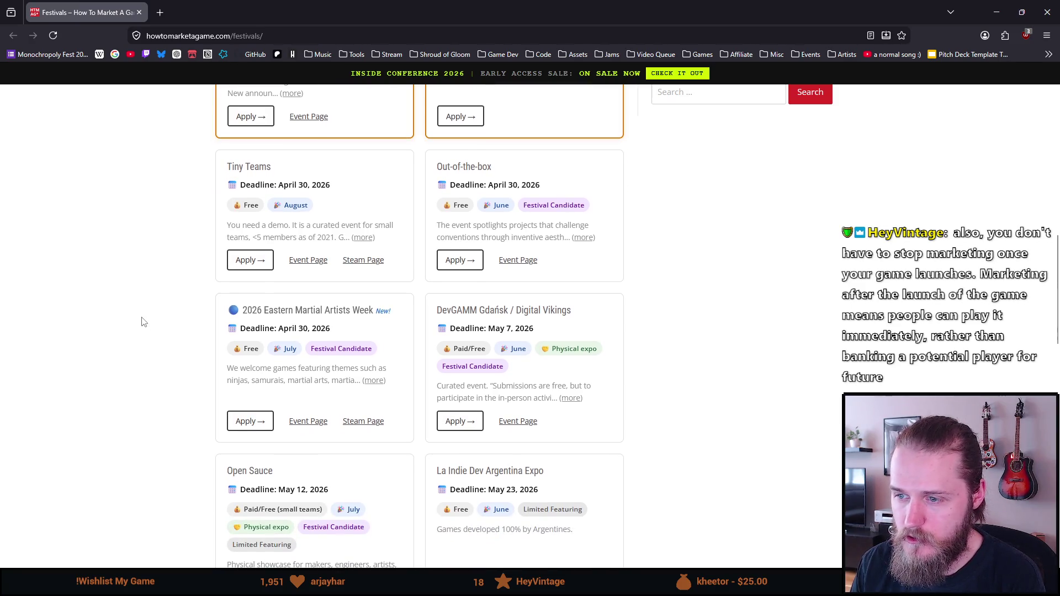
pyautogui.scroll(-1, 356, 284)
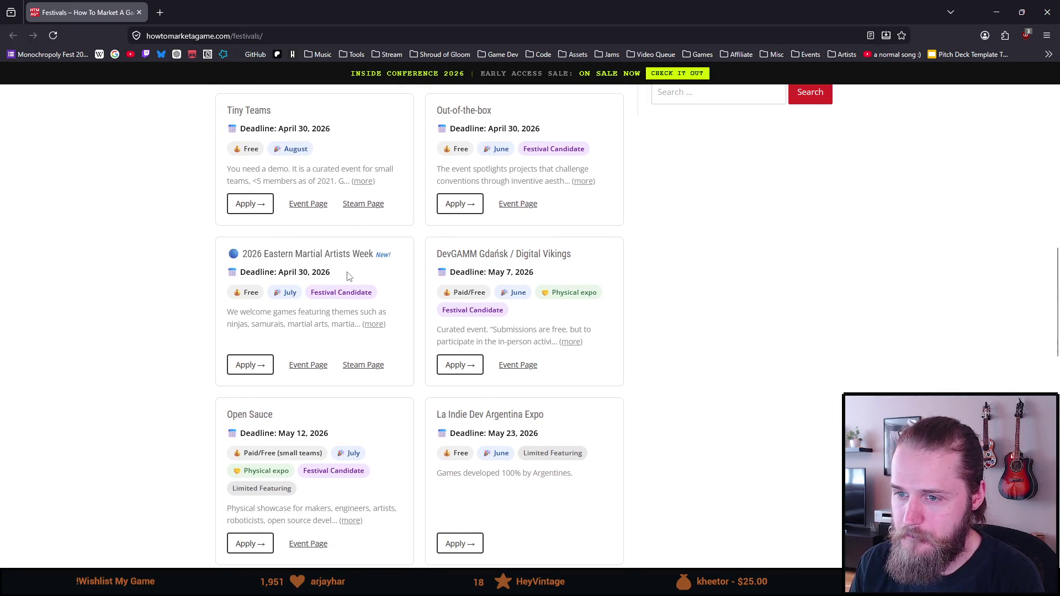
pyautogui.scroll(-1, 187, 303)
pyautogui.scroll(-1, 172, 301)
pyautogui.scroll(-3, 172, 301)
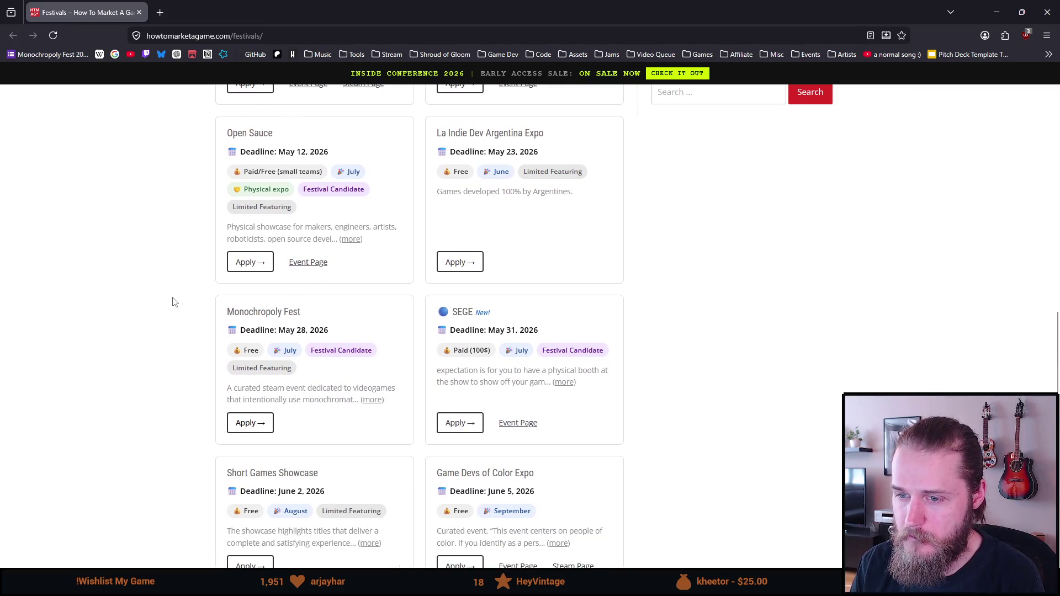
pyautogui.scroll(-1, 173, 302)
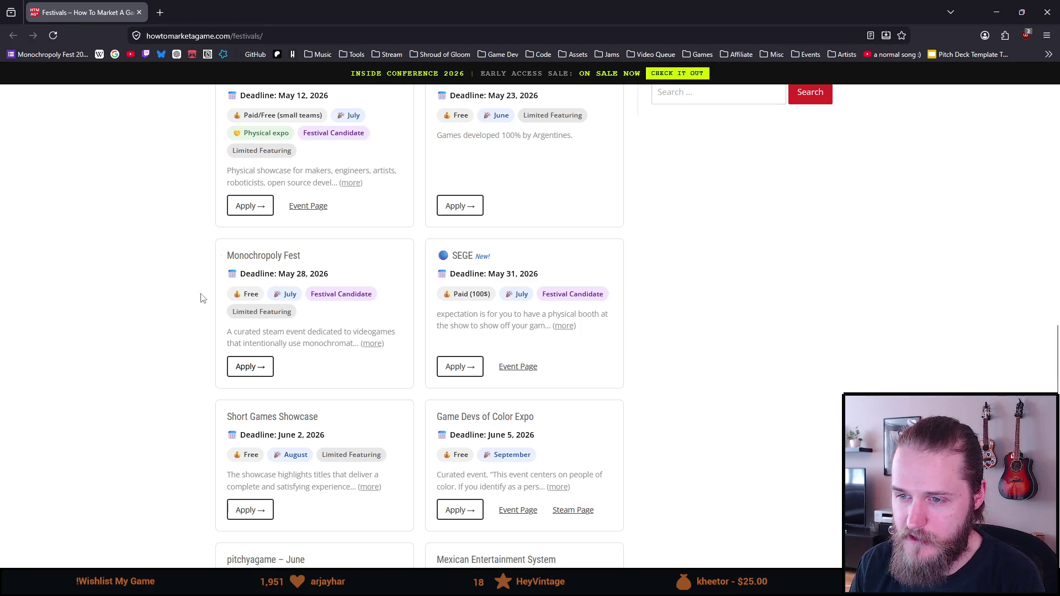
pyautogui.scroll(-1, 67, 293)
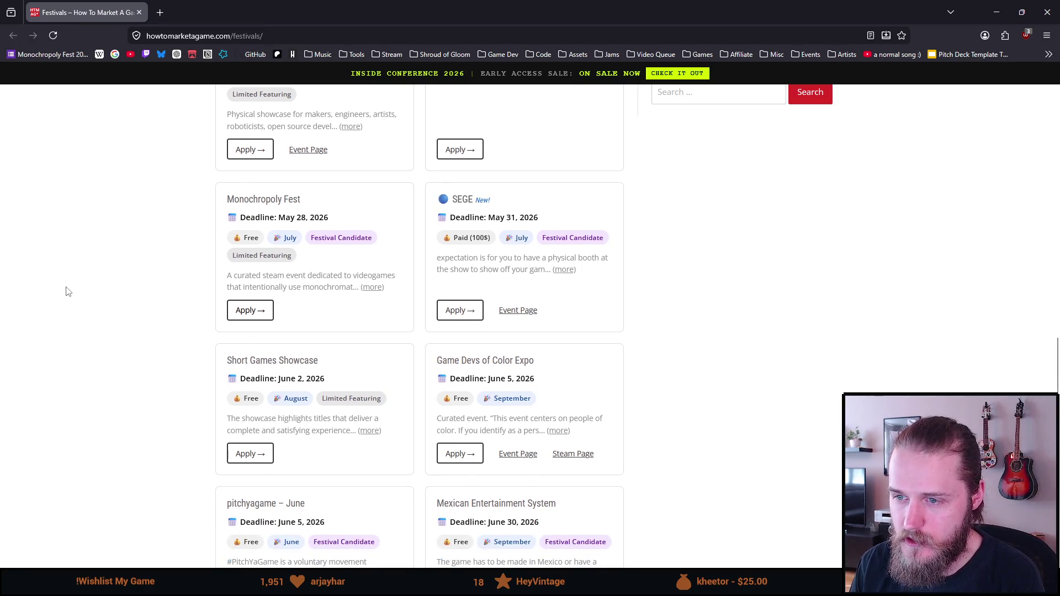
pyautogui.scroll(-1, 67, 292)
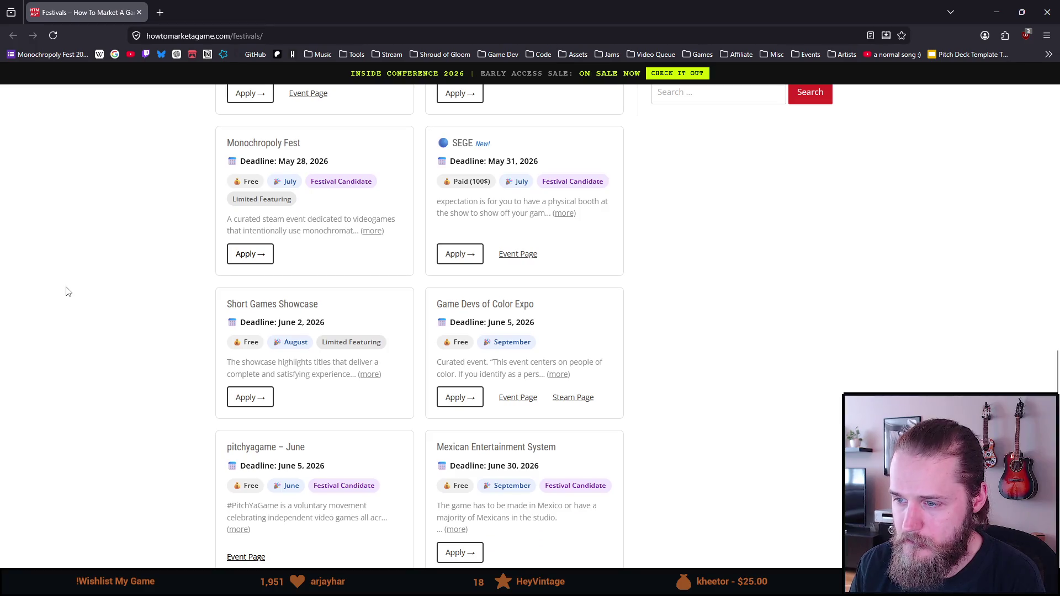
pyautogui.scroll(-1, 238, 255)
pyautogui.moveTo(234, 249); pyautogui.dragTo(318, 249)
pyautogui.doubleClick(293, 247)
# - Expand the Short Games Showcase description and select its text
pyautogui.tripleClick(293, 248)
pyautogui.click(214, 302)
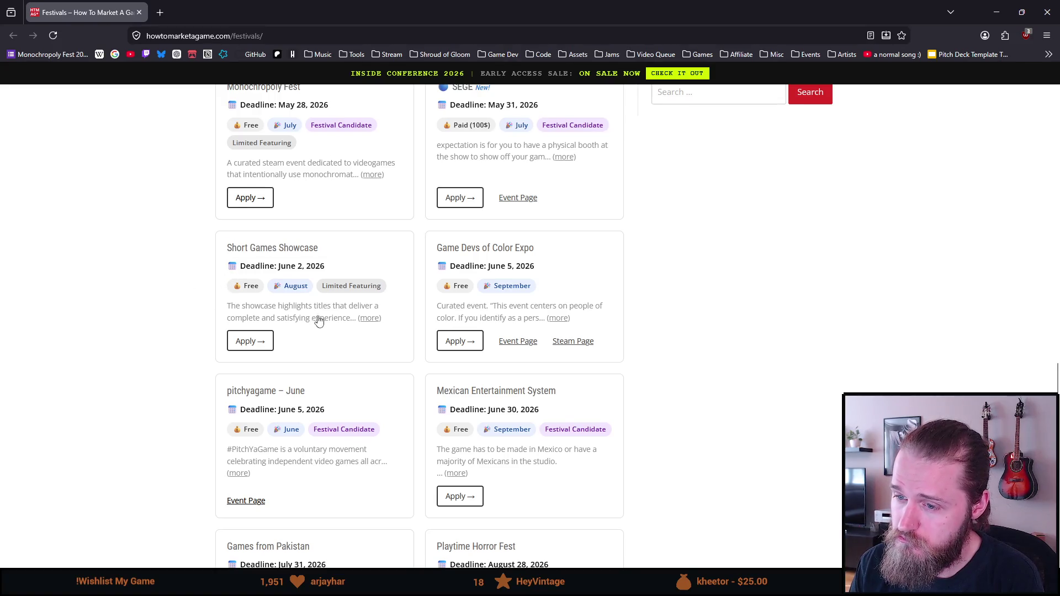
pyautogui.click(369, 318)
pyautogui.moveTo(283, 318)
pyautogui.mouseDown()
pyautogui.moveTo(353, 320)
pyautogui.moveTo(232, 331)
pyautogui.mouseUp()
pyautogui.click(402, 352)
pyautogui.moveTo(402, 352); pyautogui.dragTo(215, 310)
pyautogui.click(119, 365)
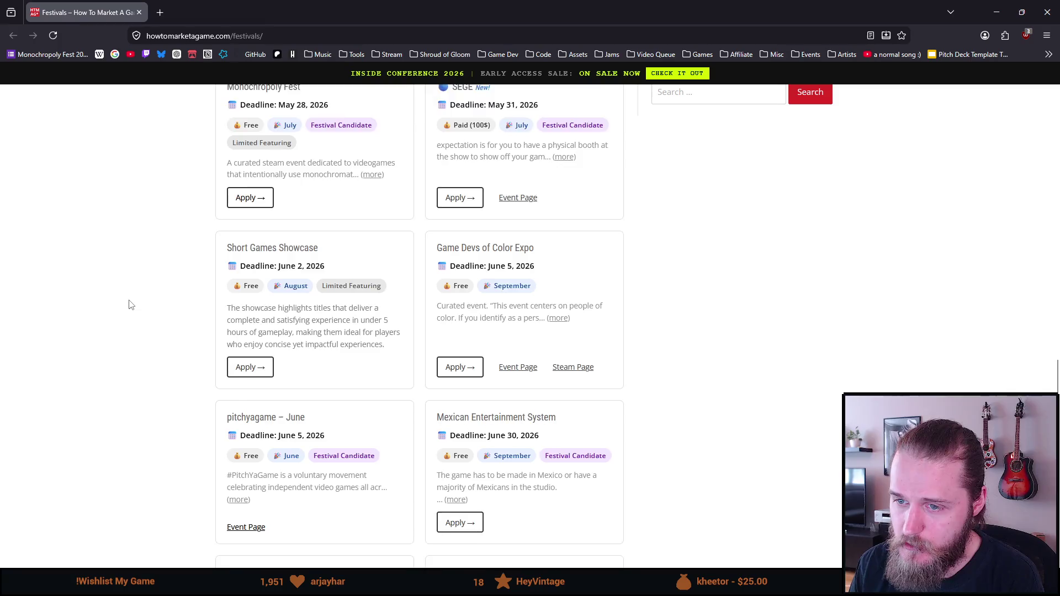
# - Scroll further down the festivals list to the Playtime Horror Fest entry
pyautogui.scroll(-1, 131, 306)
pyautogui.moveTo(323, 229); pyautogui.dragTo(394, 232)
pyautogui.scroll(2, 80, 295)
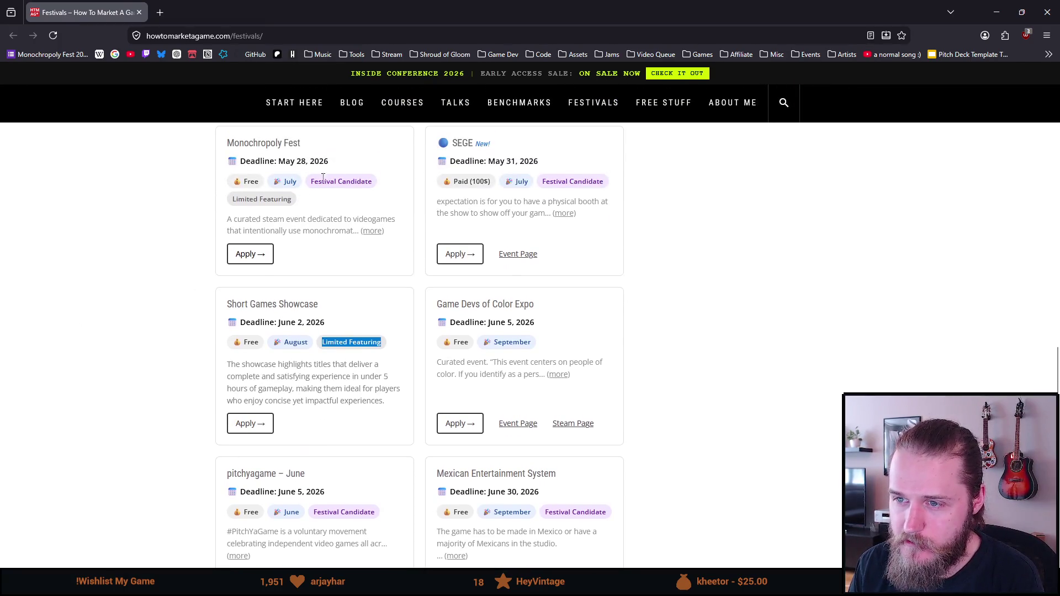
pyautogui.scroll(2, 250, 342)
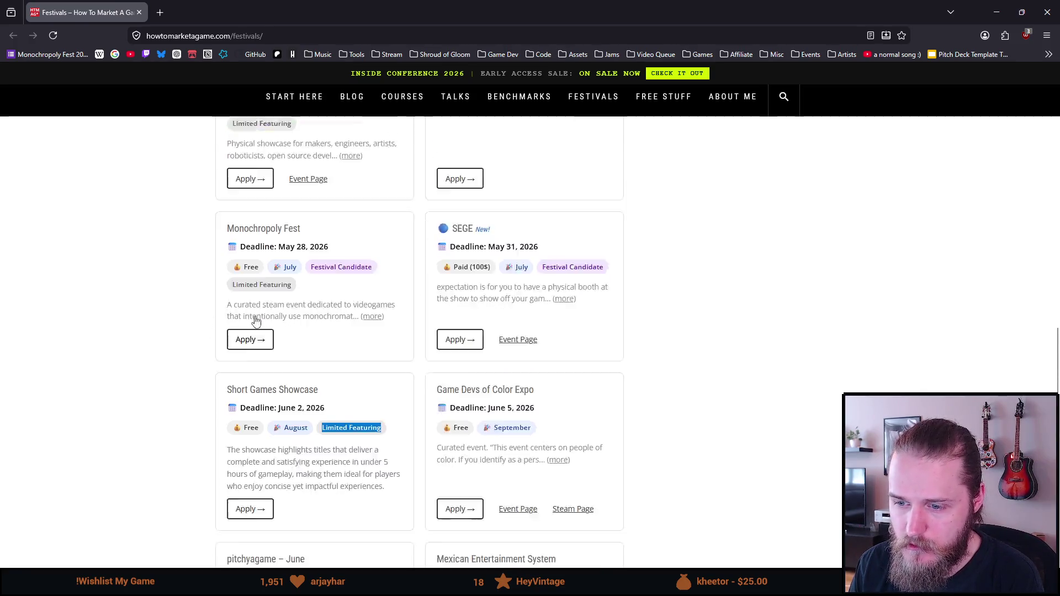
pyautogui.scroll(-3, 221, 326)
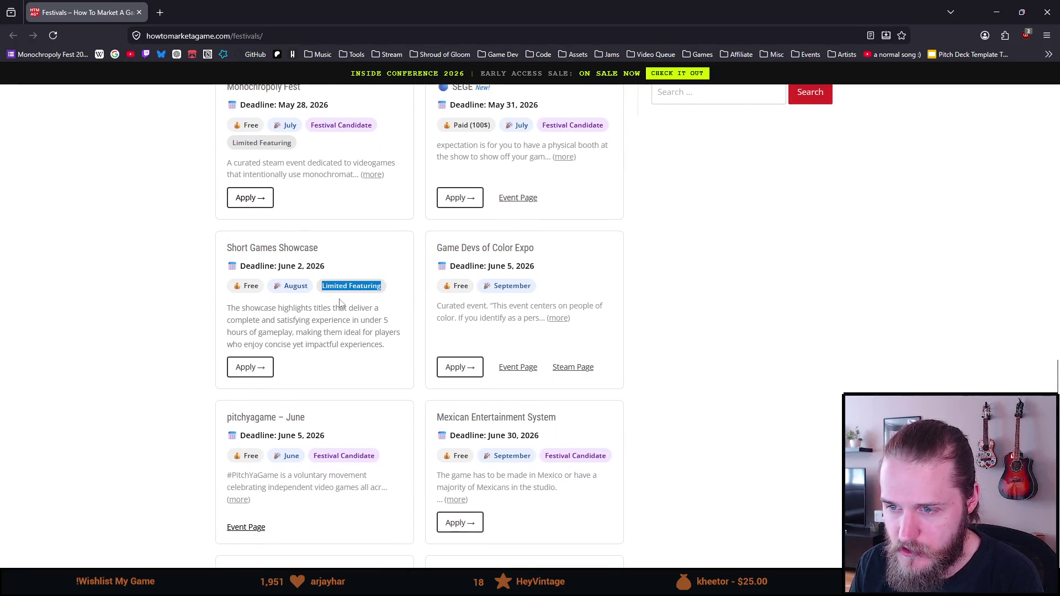
pyautogui.scroll(-1, 342, 301)
pyautogui.scroll(-1, 126, 288)
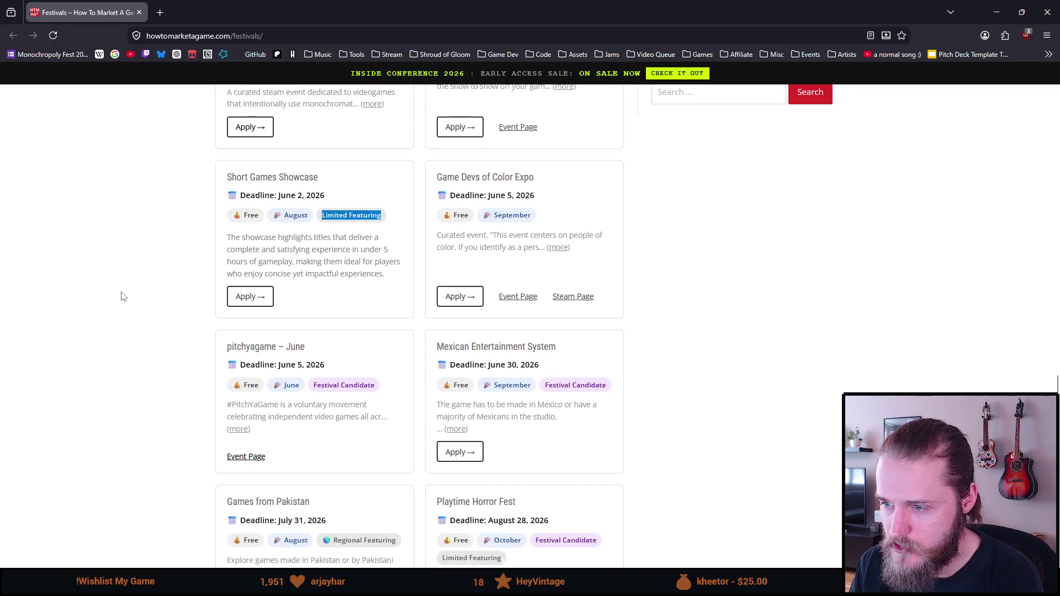
pyautogui.click(134, 299)
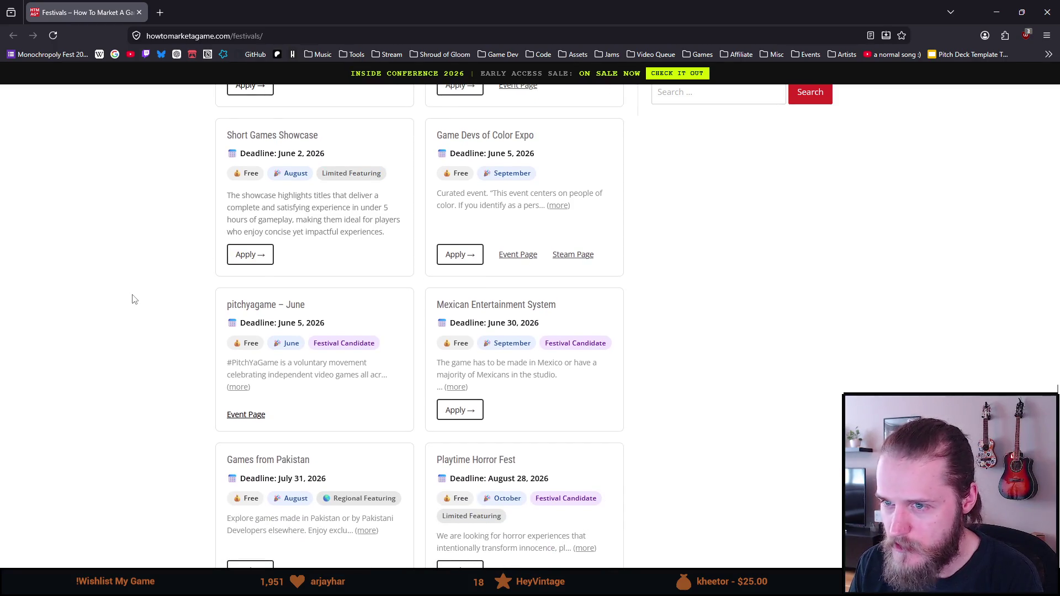
pyautogui.scroll(-2, 134, 299)
pyautogui.scroll(-2, 135, 300)
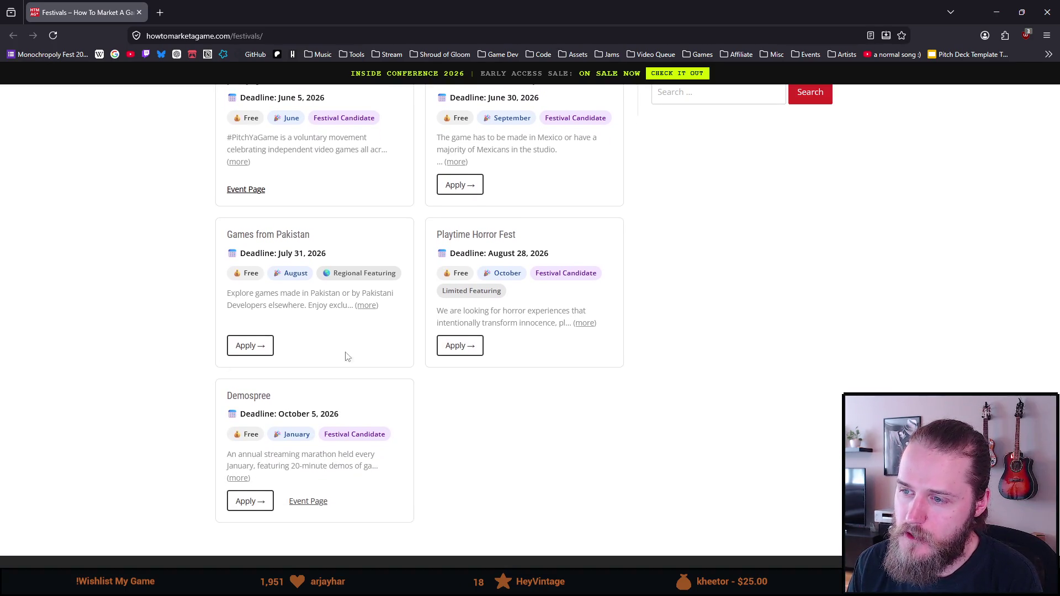
# - Expand Playtime Horror Fest and select 'innocence', 'playfulness', 'nostalgia' and the full description
pyautogui.click(584, 323)
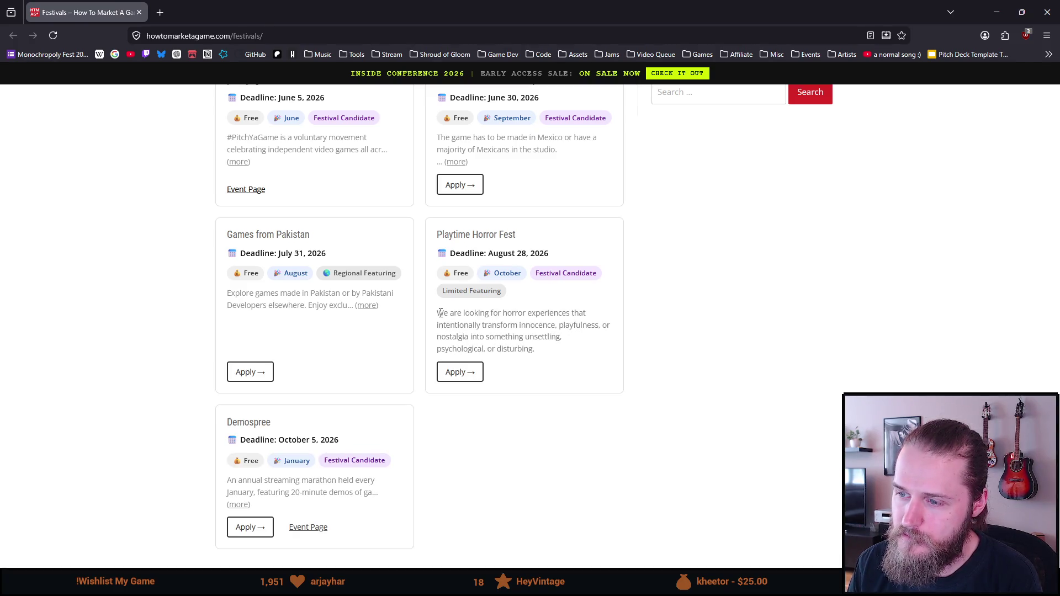
pyautogui.moveTo(452, 326); pyautogui.dragTo(481, 325)
pyautogui.doubleClick(529, 325)
pyautogui.doubleClick(579, 326)
pyautogui.doubleClick(461, 338)
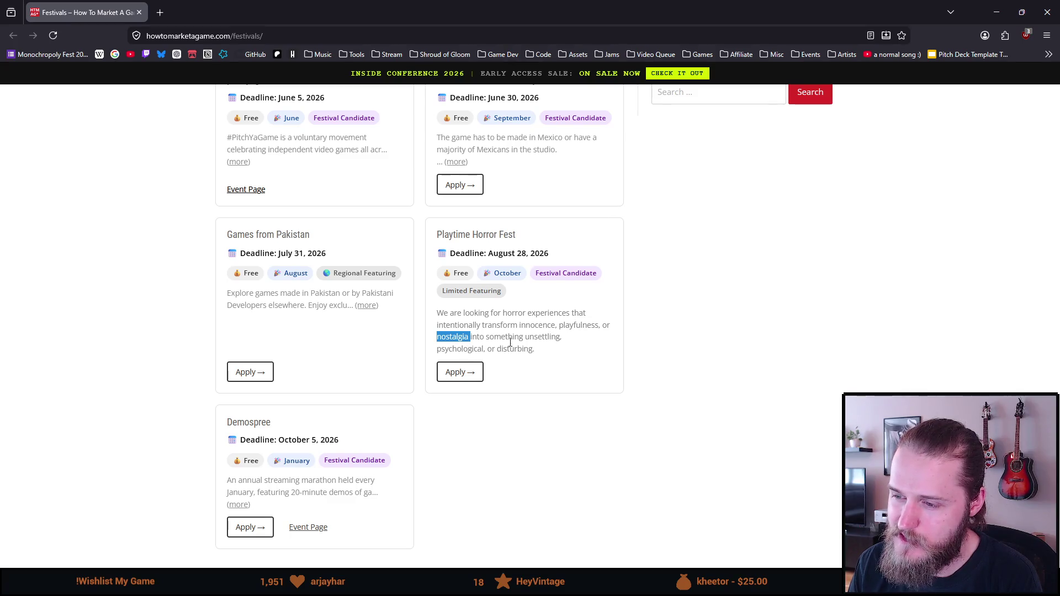
pyautogui.tripleClick(556, 351)
# - Reselect description text and the word 'nostalgia', then scroll to the final Demospree entry
pyautogui.moveTo(475, 380)
pyautogui.mouseDown()
pyautogui.moveTo(467, 361)
pyautogui.moveTo(421, 343)
pyautogui.moveTo(428, 310)
pyautogui.mouseUp()
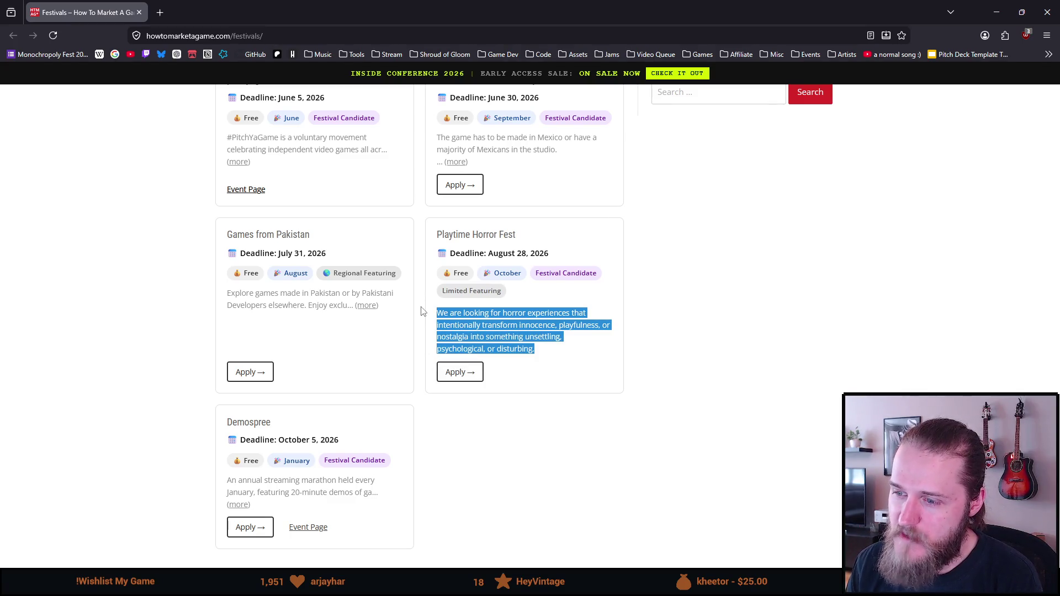
pyautogui.click(542, 343)
pyautogui.moveTo(533, 359); pyautogui.dragTo(395, 308)
pyautogui.click(455, 331)
pyautogui.doubleClick(455, 336)
pyautogui.click(451, 338)
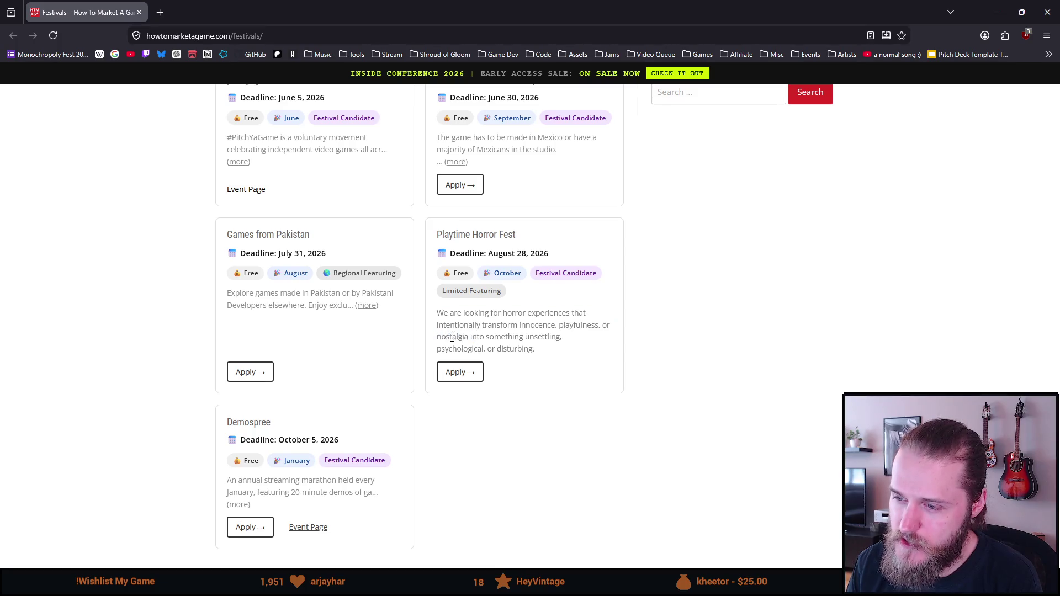
pyautogui.doubleClick(452, 337)
pyautogui.scroll(-1, 436, 336)
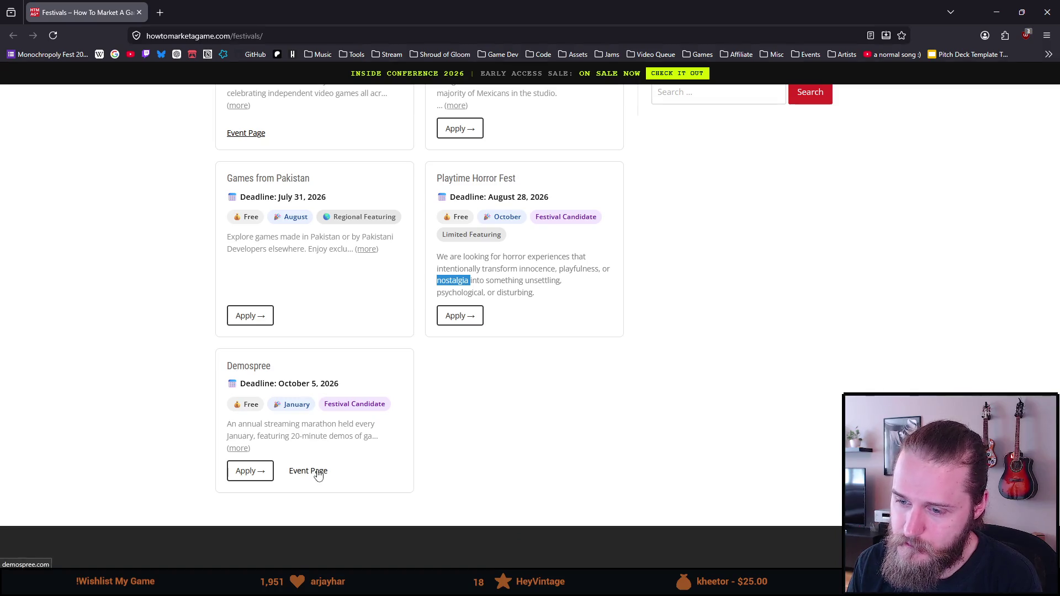
# - Scroll back up to the FESTIVALS header and close Firefox, returning to Unity
pyautogui.scroll(20, 207, 378)
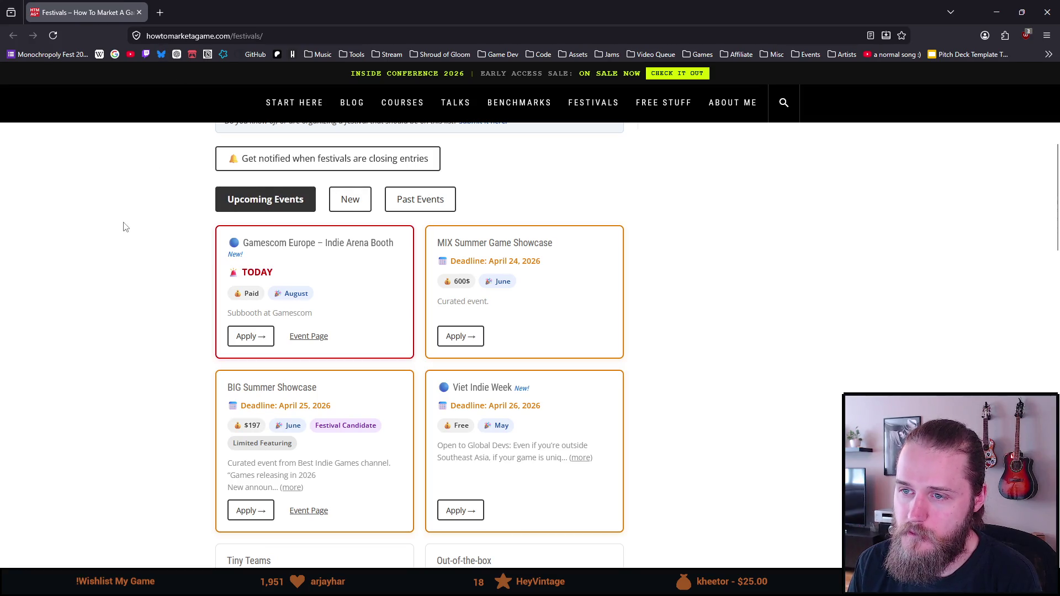
pyautogui.scroll(3, 123, 227)
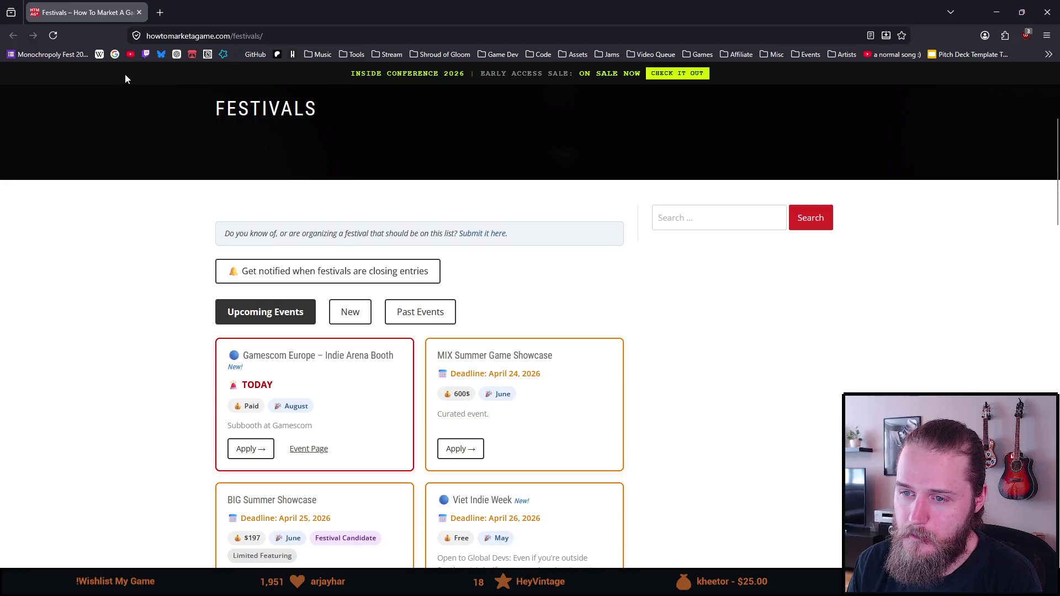
pyautogui.click(140, 13)
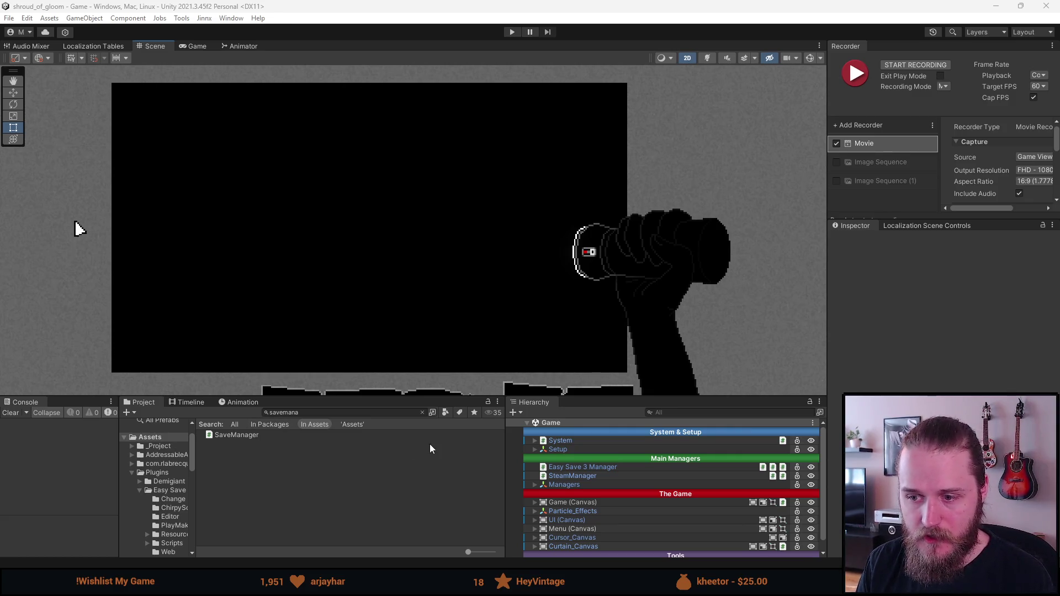
# - Clear the 'savemana' Project search so the full Assets folder is listed
pyautogui.click(422, 413)
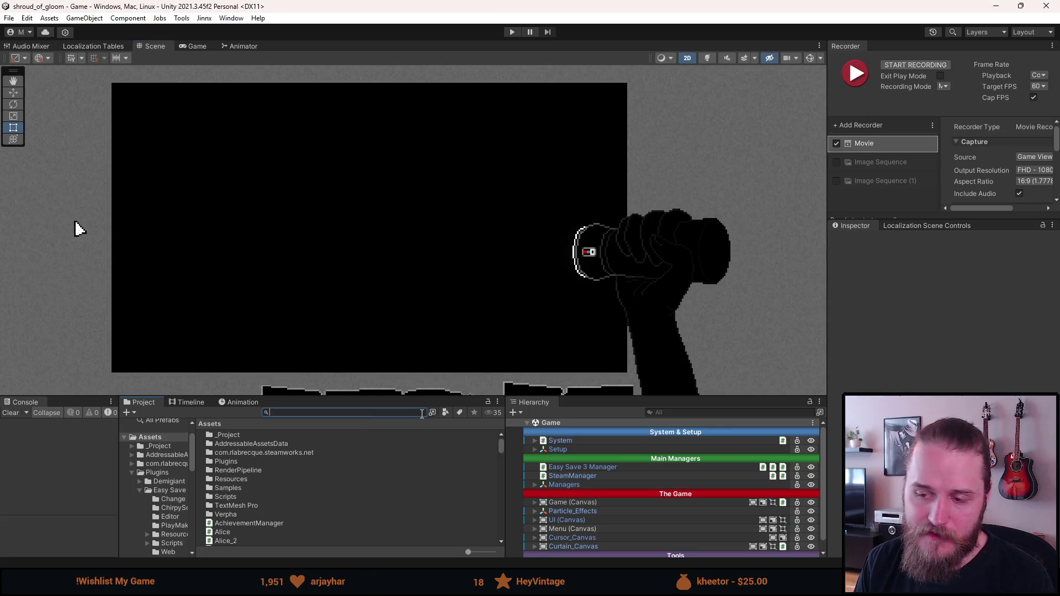
# - Open the _Project folder and expand Game (Canvas) > Rooms to list Intro_Cutscene, Outside_Entrance and the other rooms
pyautogui.click(166, 447)
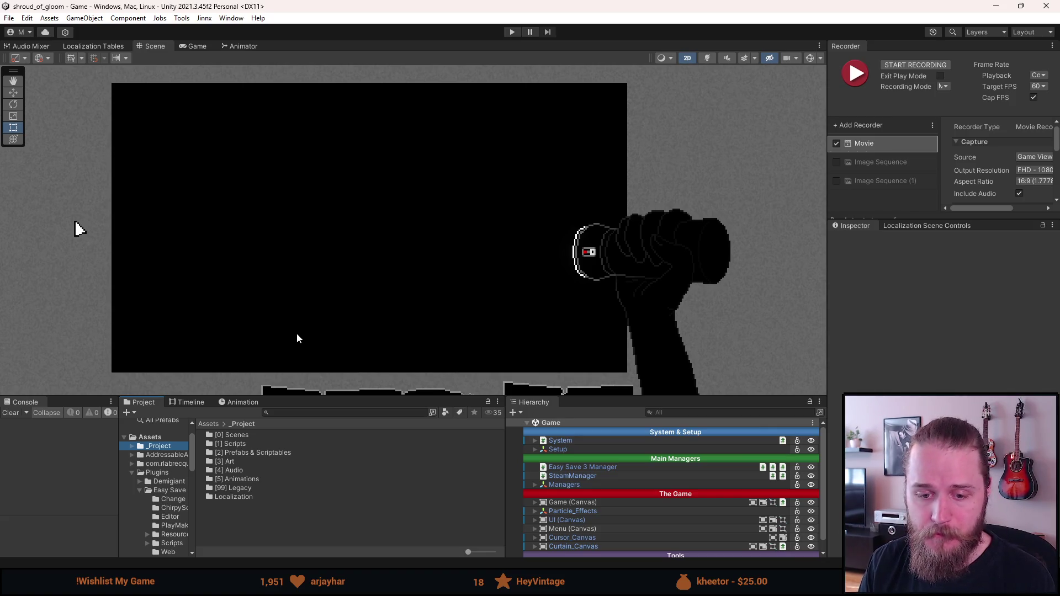
pyautogui.scroll(-2, 296, 332)
pyautogui.scroll(2, 296, 332)
pyautogui.moveTo(296, 331); pyautogui.dragTo(310, 334)
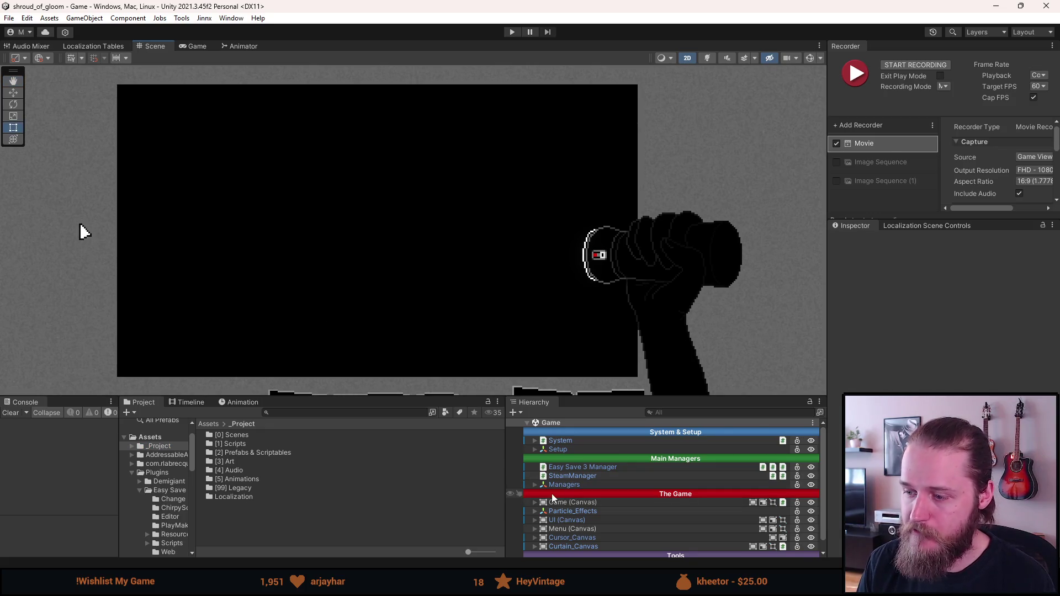
pyautogui.click(535, 502)
pyautogui.scroll(-2, 539, 500)
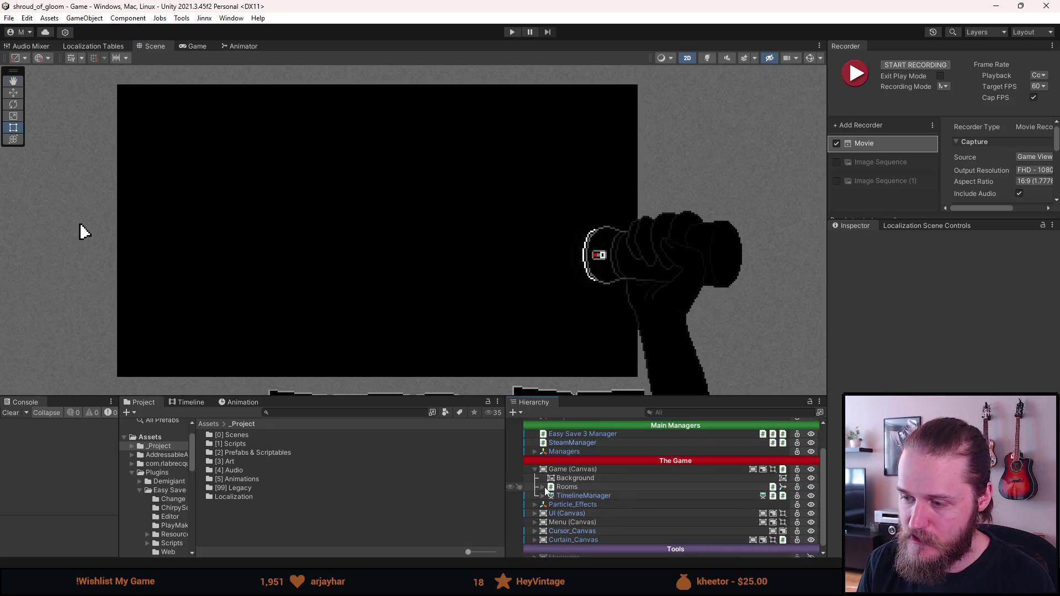
pyautogui.click(543, 487)
pyautogui.scroll(-2, 562, 502)
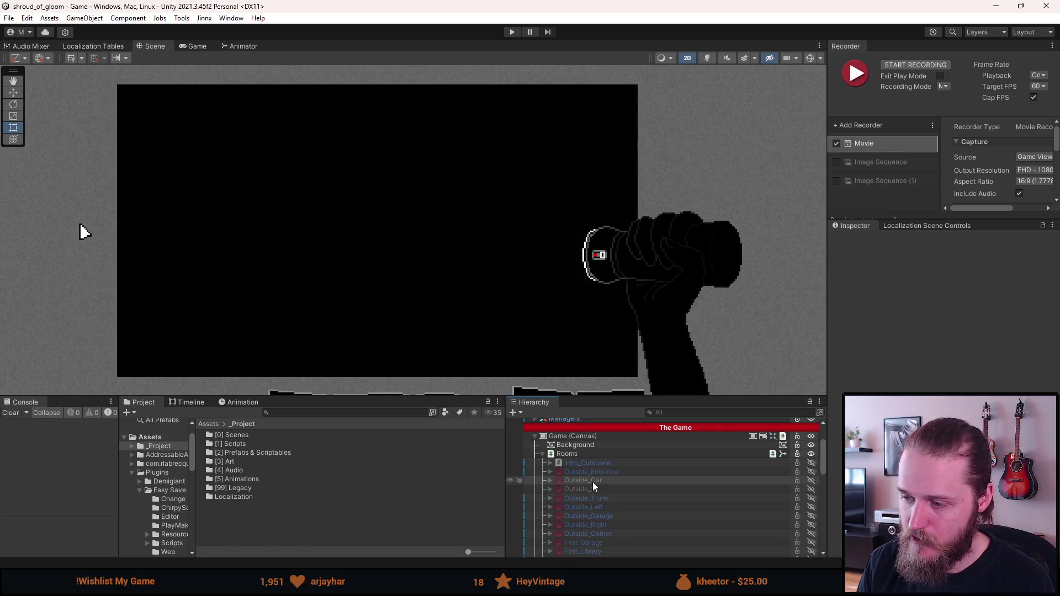
# - Enable the Outside_Entrance room so its stone entrance shows behind the fist, then save the scene
pyautogui.press('a')
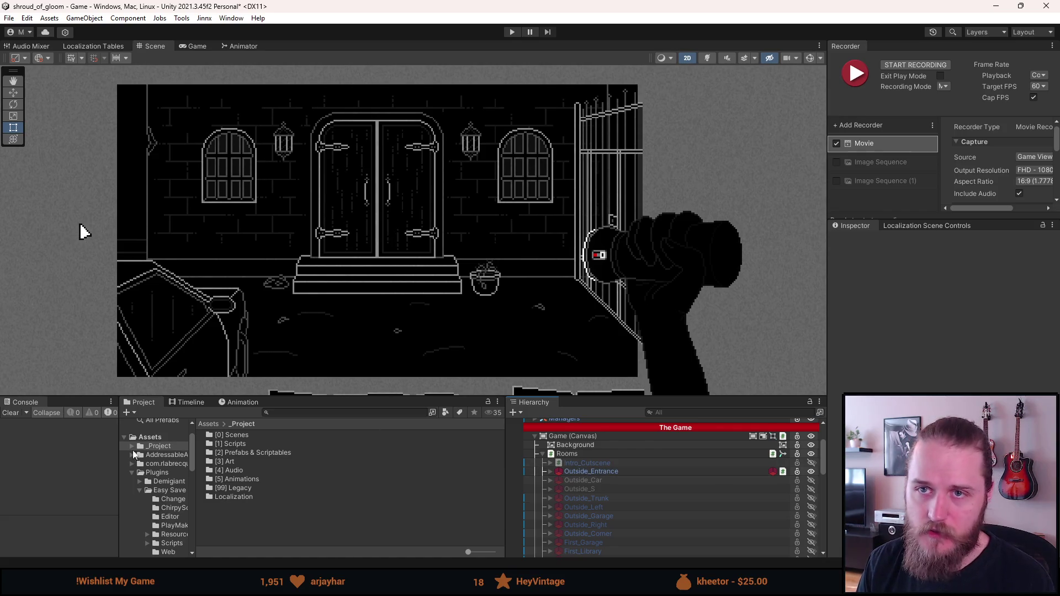
pyautogui.click(10, 18)
pyautogui.click(35, 77)
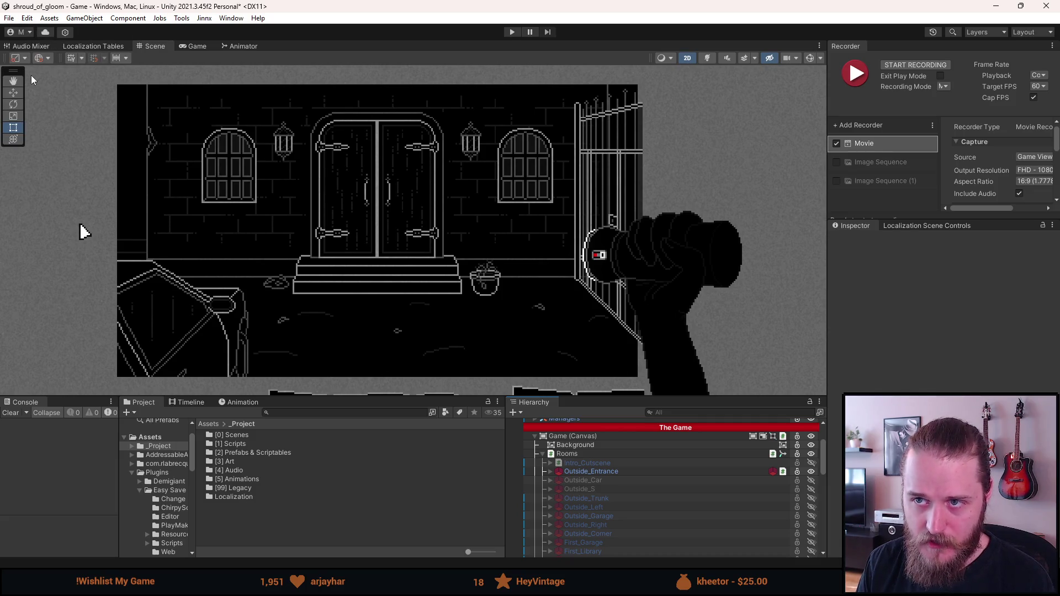
pyautogui.scroll(1, 144, 305)
pyautogui.scroll(2, 143, 305)
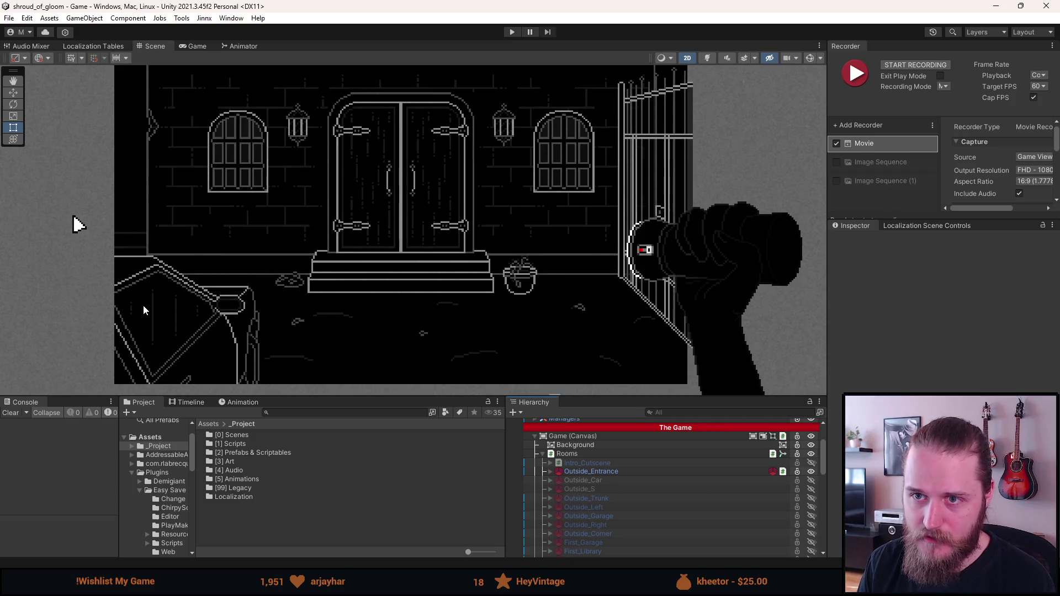
pyautogui.moveTo(153, 312); pyautogui.dragTo(154, 315)
pyautogui.press('t')
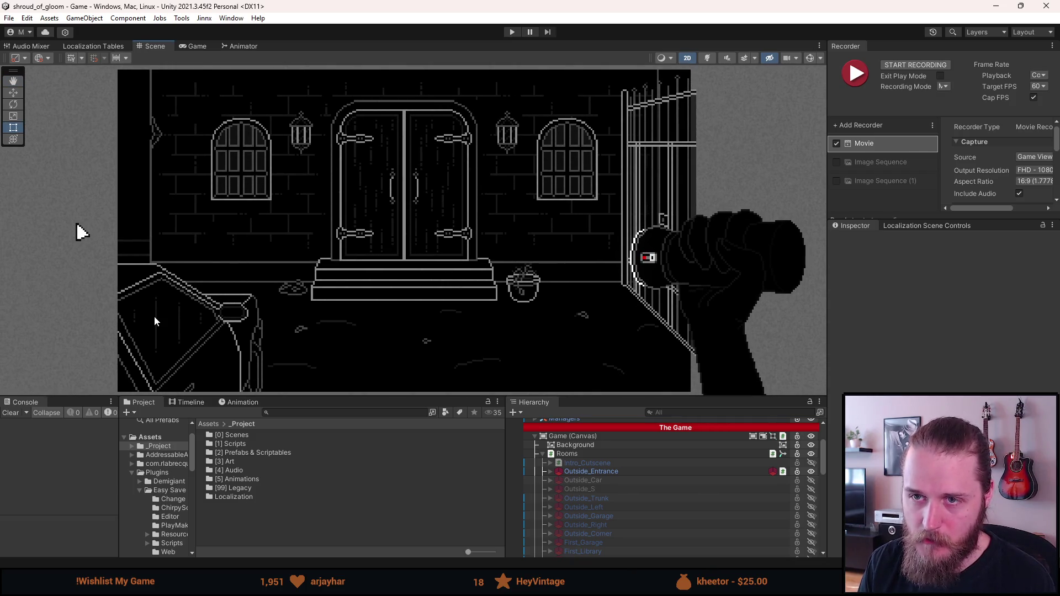
pyautogui.scroll(-2, 154, 317)
pyautogui.press('q')
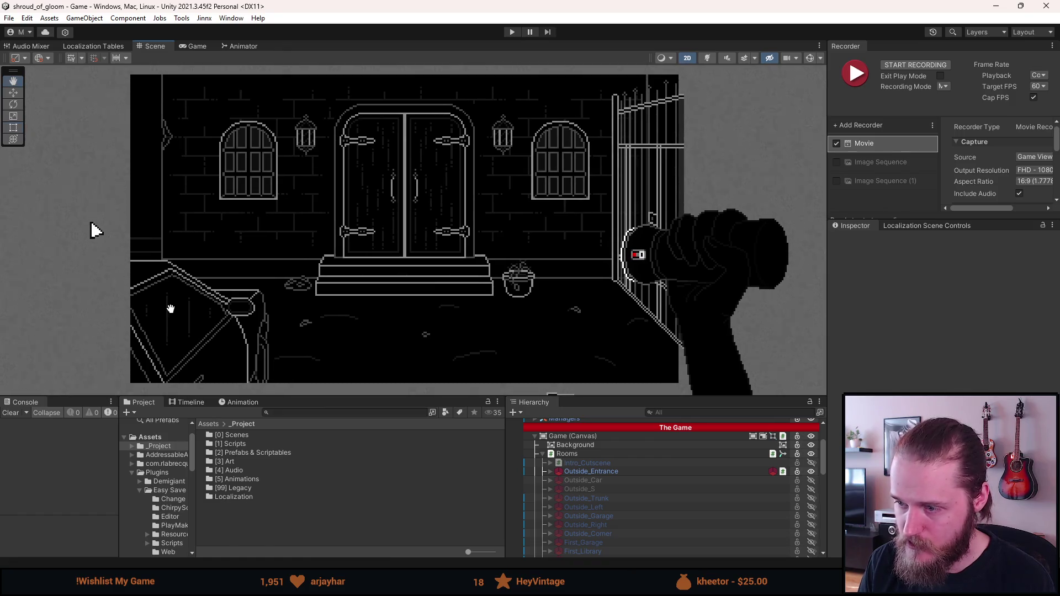
pyautogui.scroll(2, 237, 263)
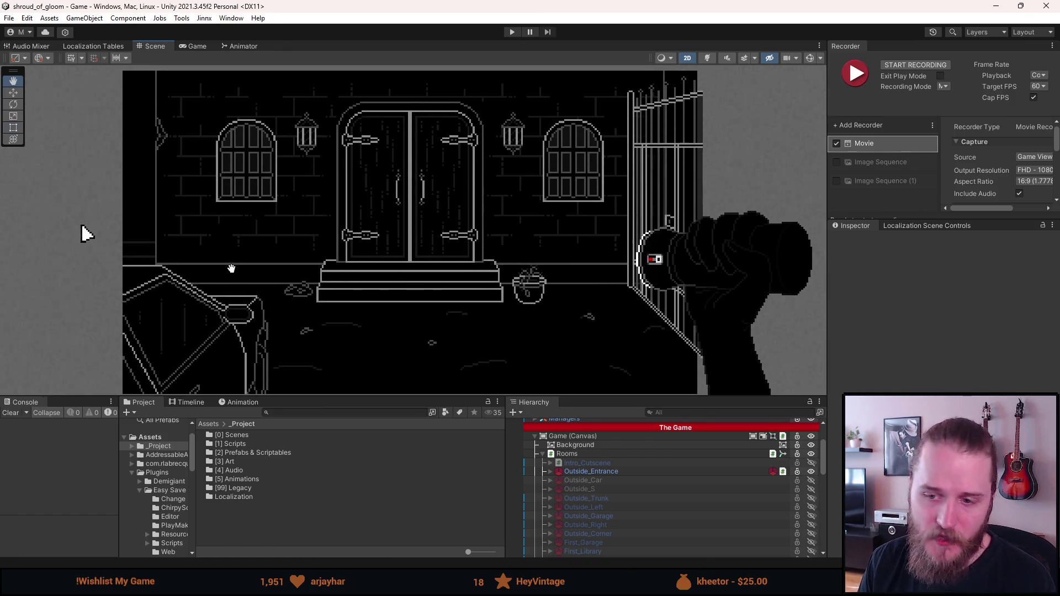
pyautogui.press('t')
pyautogui.moveTo(232, 265)
pyautogui.mouseDown()
pyautogui.moveTo(221, 265)
pyautogui.moveTo(226, 255)
pyautogui.mouseUp()
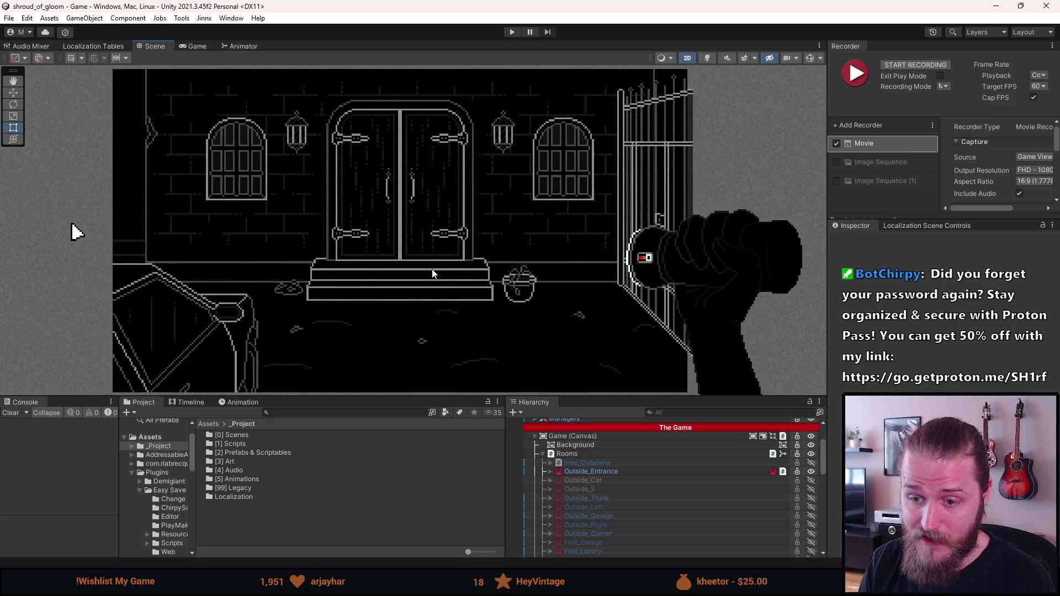
pyautogui.click(12, 417)
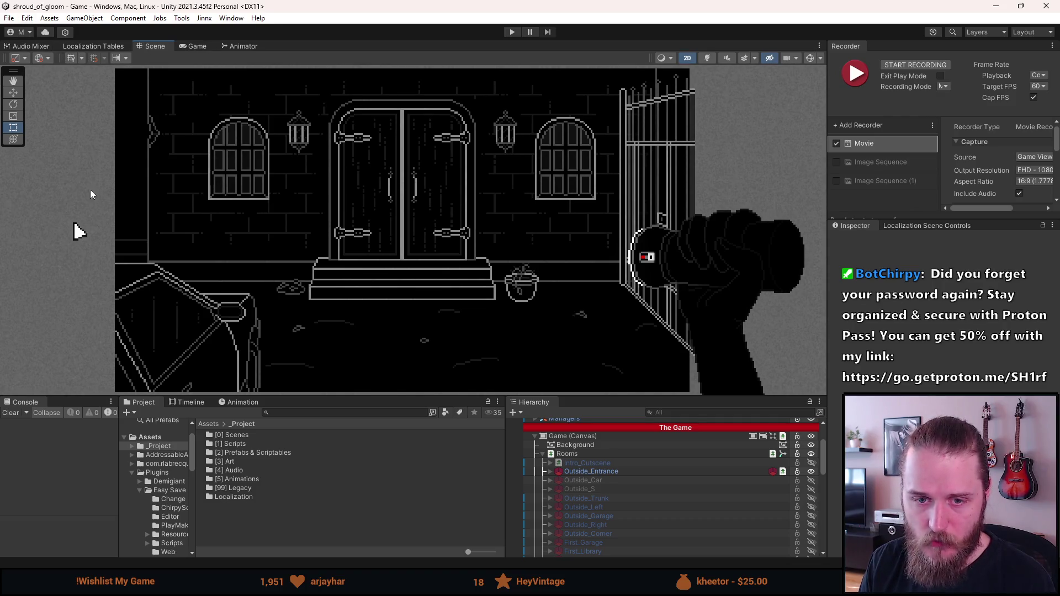
pyautogui.moveTo(154, 211); pyautogui.dragTo(160, 210)
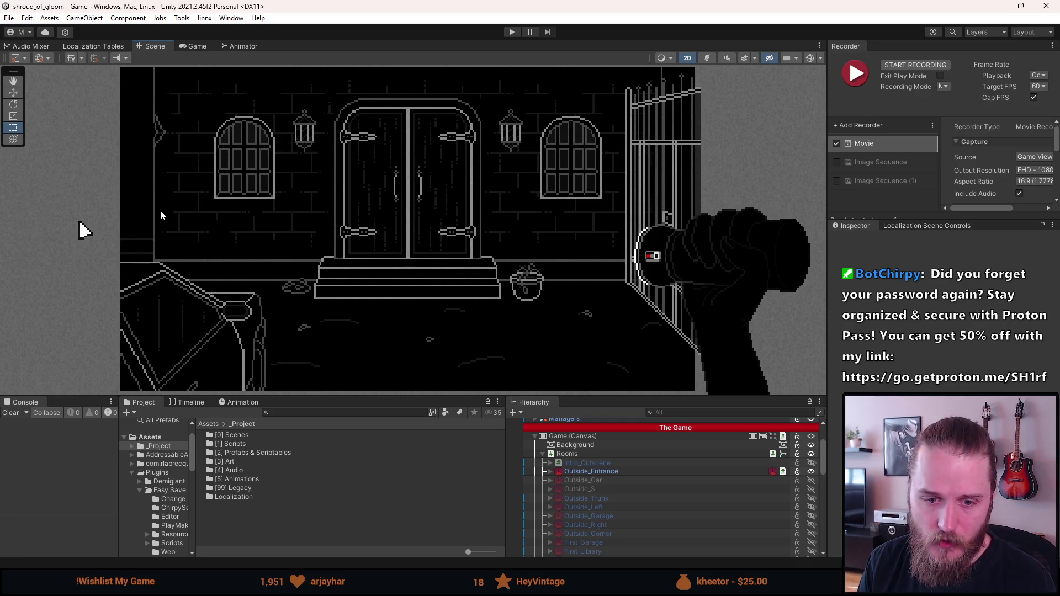
pyautogui.moveTo(264, 199); pyautogui.dragTo(275, 199)
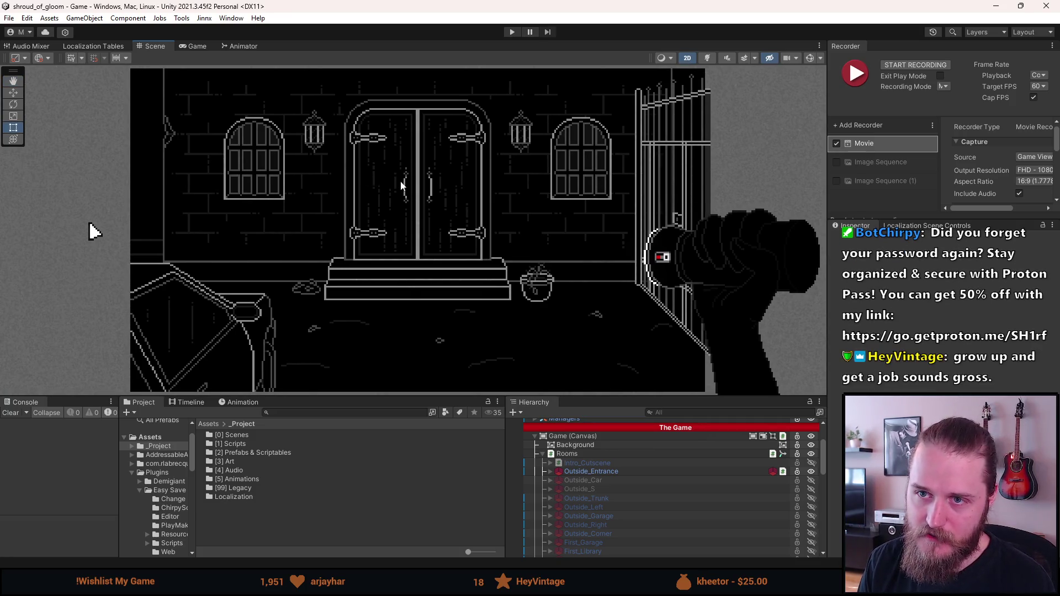
pyautogui.moveTo(377, 257)
pyautogui.mouseDown()
pyautogui.moveTo(403, 254)
pyautogui.moveTo(303, 250)
pyautogui.moveTo(359, 253)
pyautogui.mouseUp()
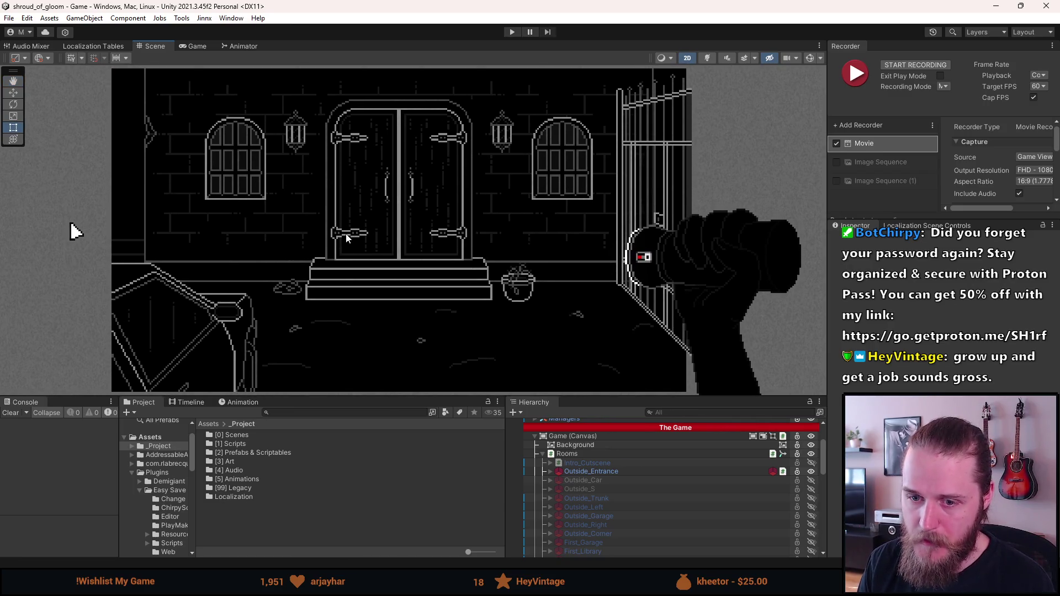
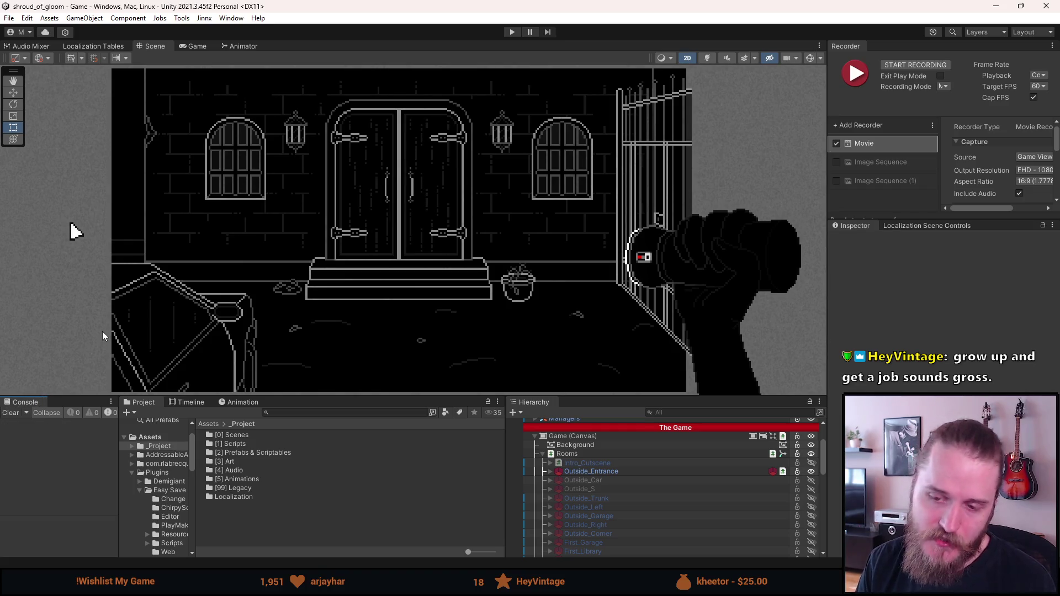
# - Pan the entrance scene view slightly, then return to the Rect tool
pyautogui.moveTo(214, 285)
pyautogui.mouseDown()
pyautogui.moveTo(303, 290)
pyautogui.moveTo(248, 283)
pyautogui.mouseUp()
pyautogui.press('t')
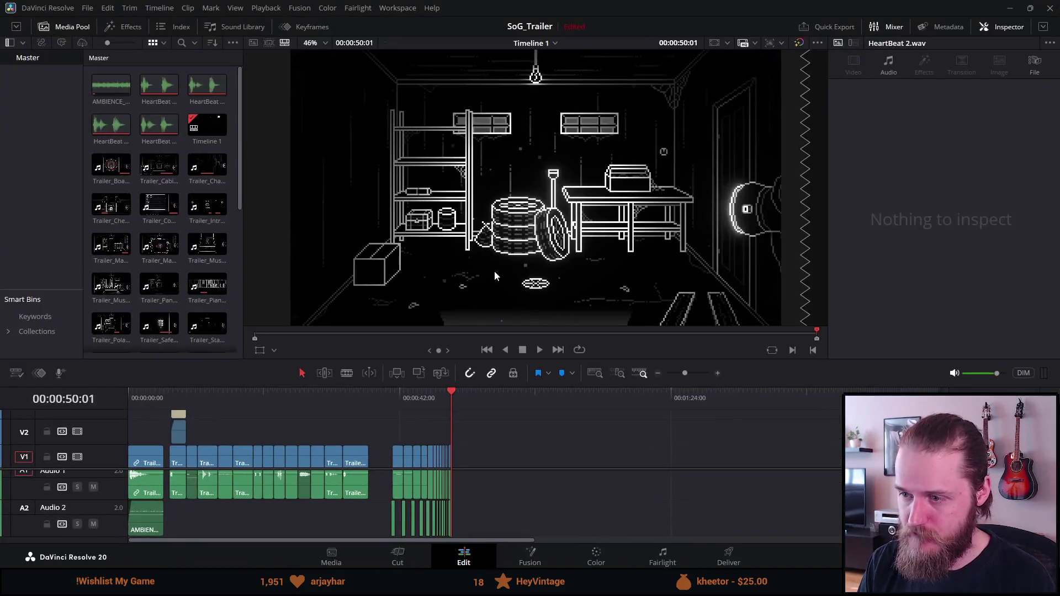
pyautogui.click(133, 398)
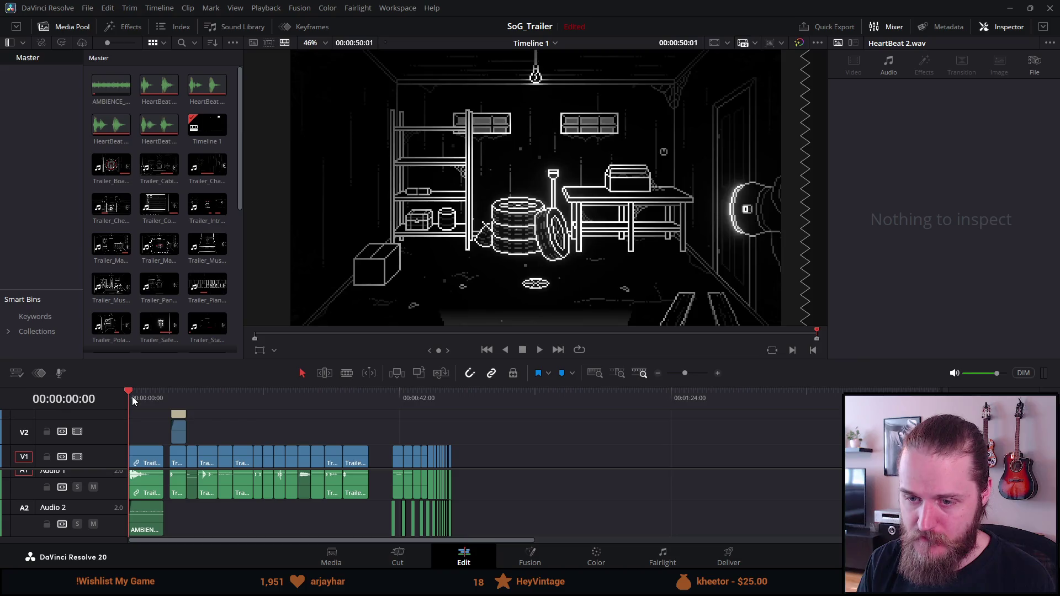
pyautogui.click(541, 353)
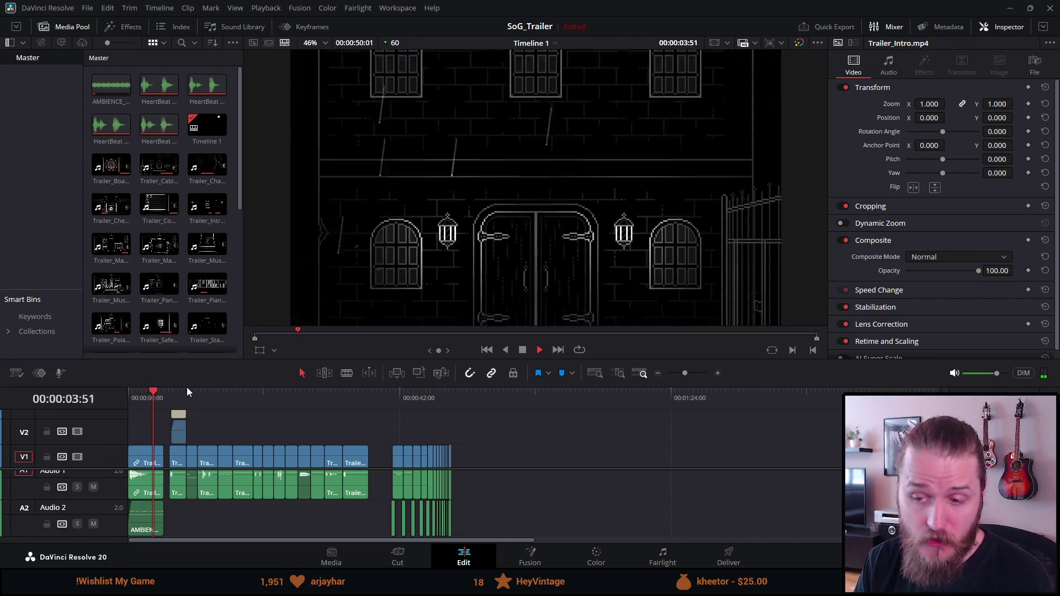
pyautogui.click(190, 392)
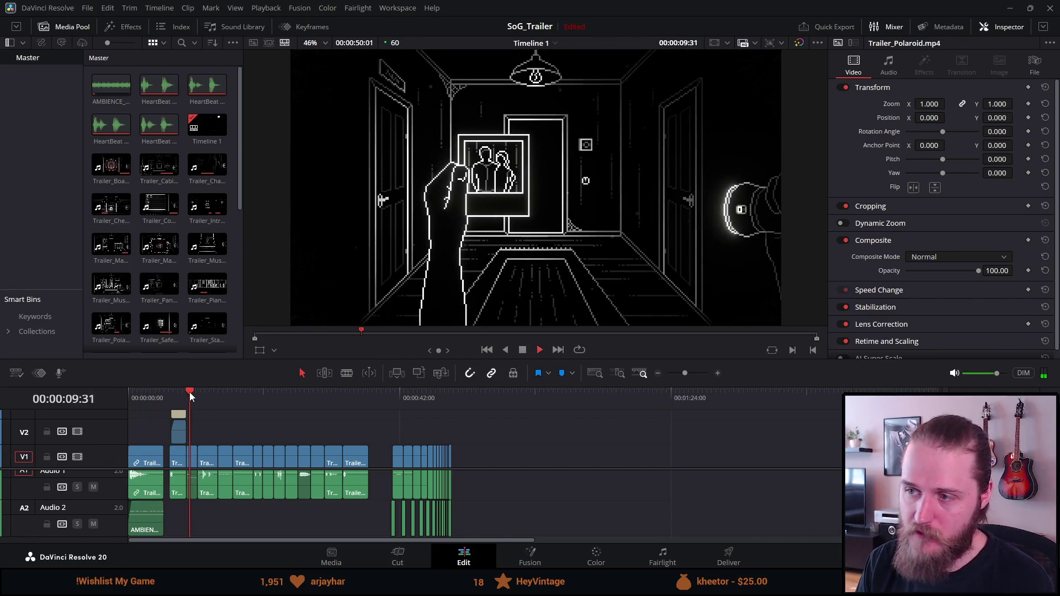
pyautogui.click(209, 393)
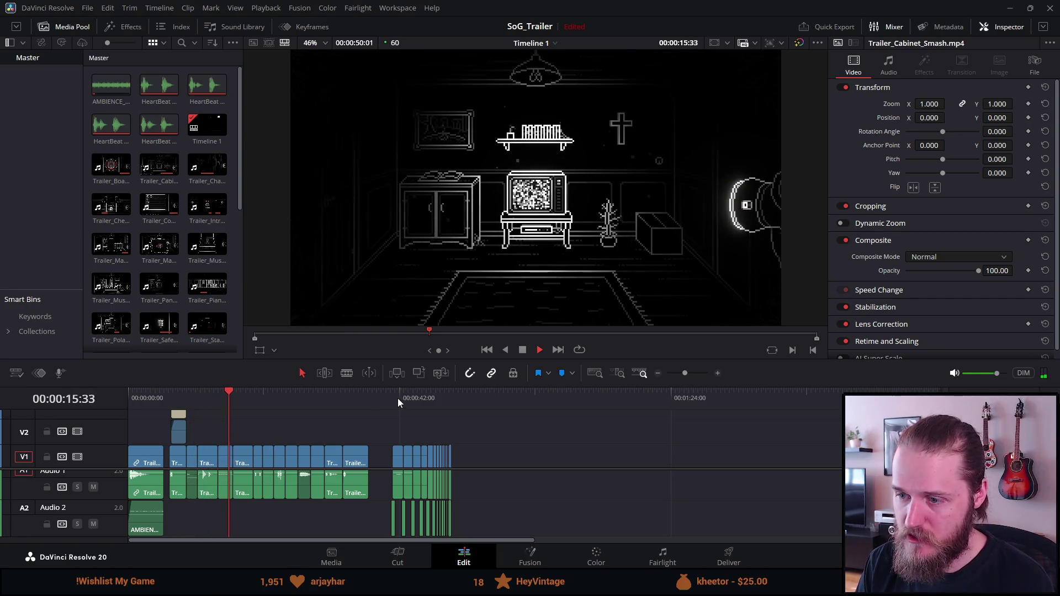
pyautogui.click(392, 396)
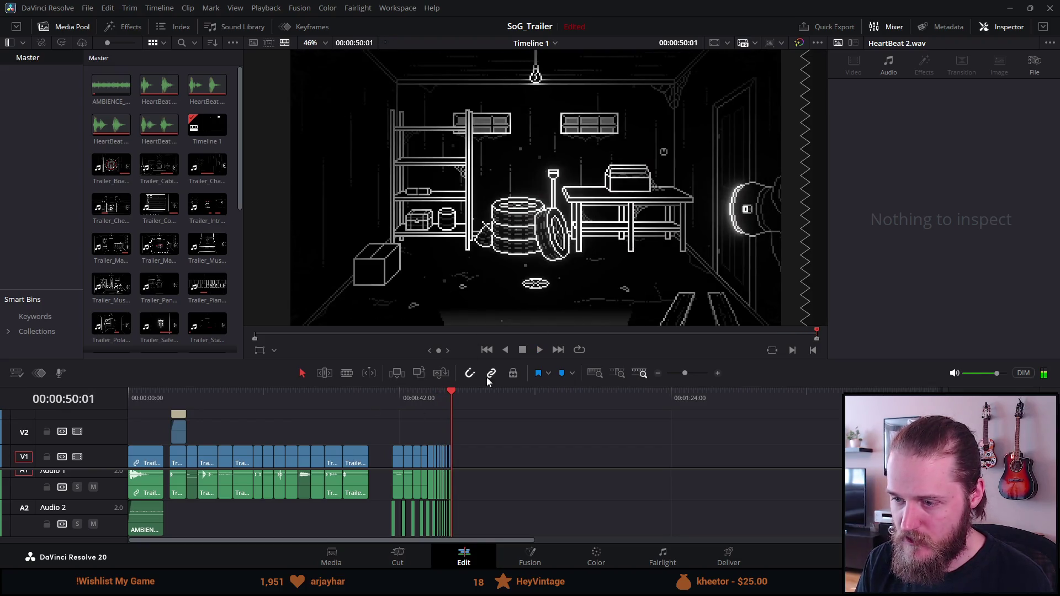
pyautogui.moveTo(419, 399)
pyautogui.mouseDown()
pyautogui.moveTo(389, 399)
pyautogui.moveTo(455, 394)
pyautogui.mouseUp()
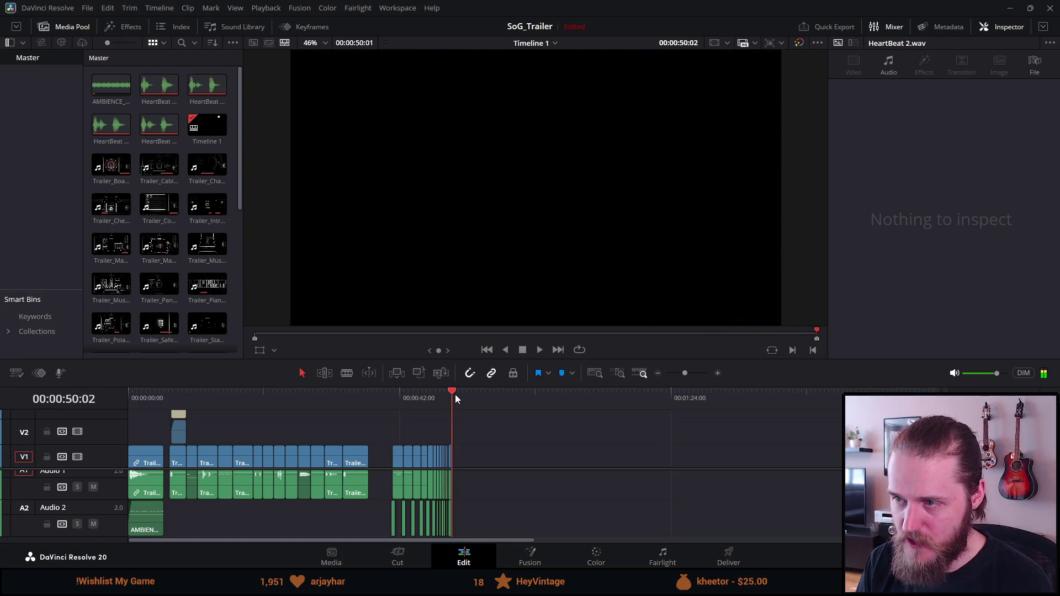
pyautogui.moveTo(525, 396)
pyautogui.mouseDown()
pyautogui.moveTo(467, 396)
pyautogui.moveTo(499, 405)
pyautogui.mouseUp()
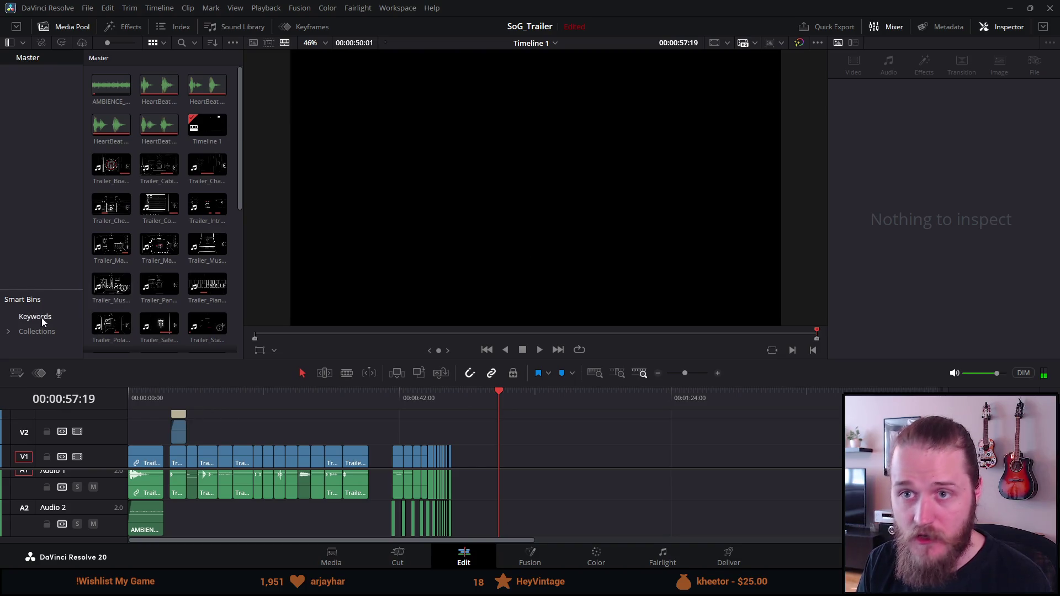
pyautogui.scroll(-3, 156, 268)
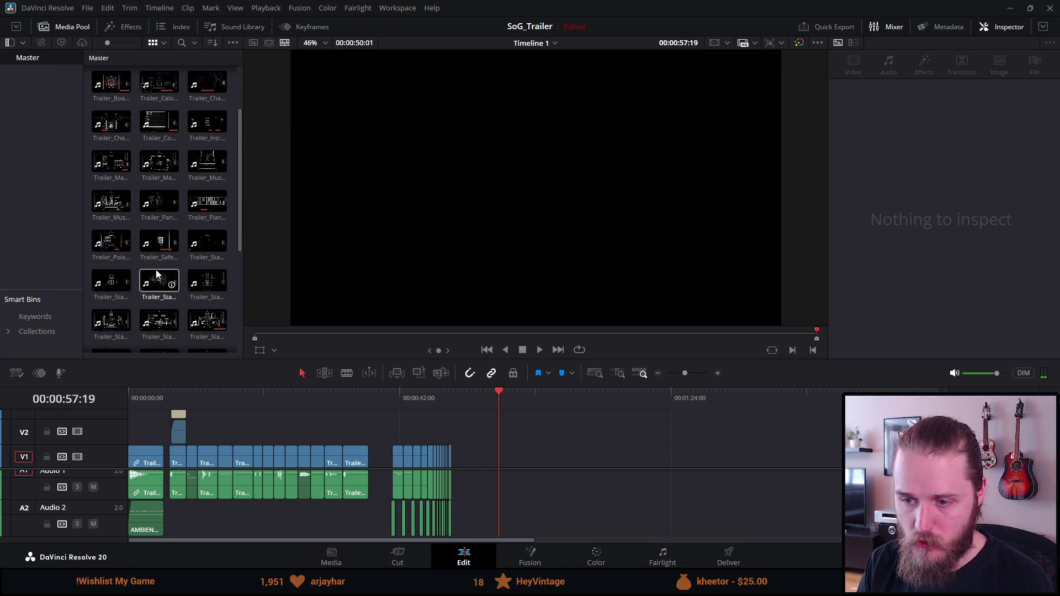
pyautogui.scroll(-1, 486, 441)
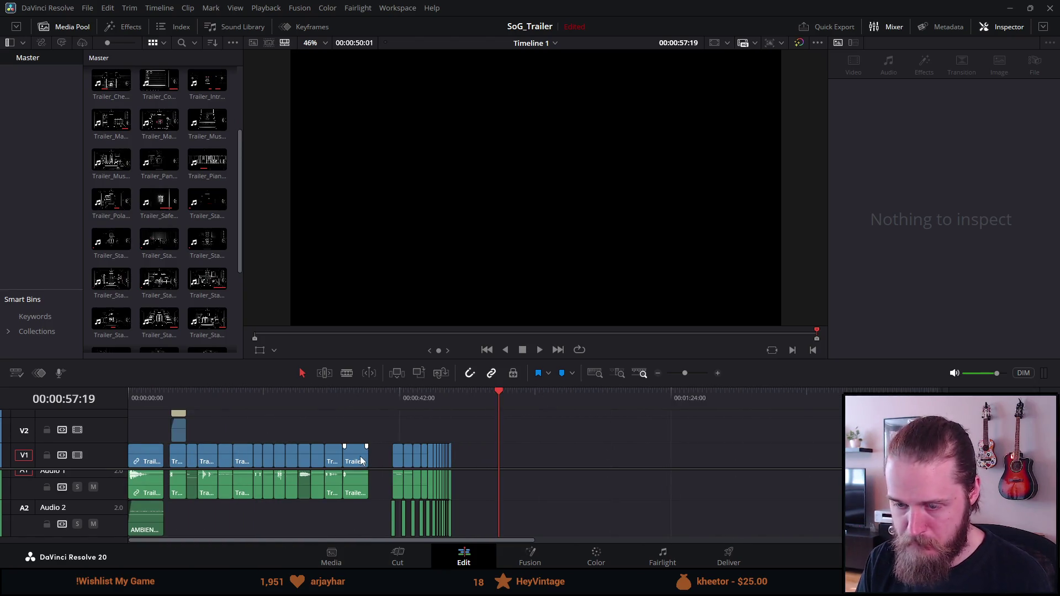
pyautogui.moveTo(305, 454)
pyautogui.scroll(2, 306, 454)
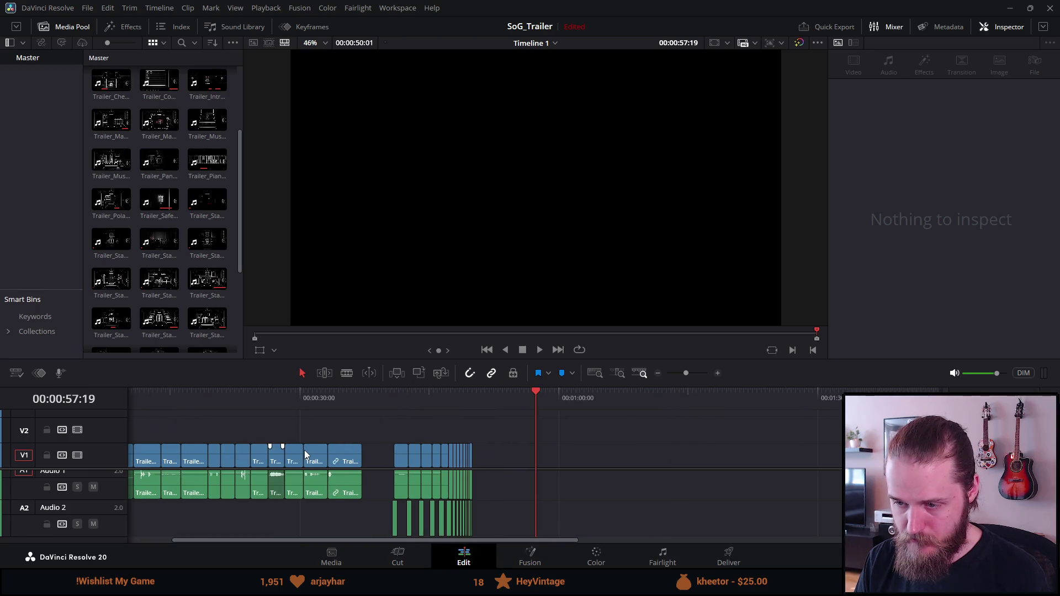
pyautogui.moveTo(320, 541); pyautogui.dragTo(232, 540)
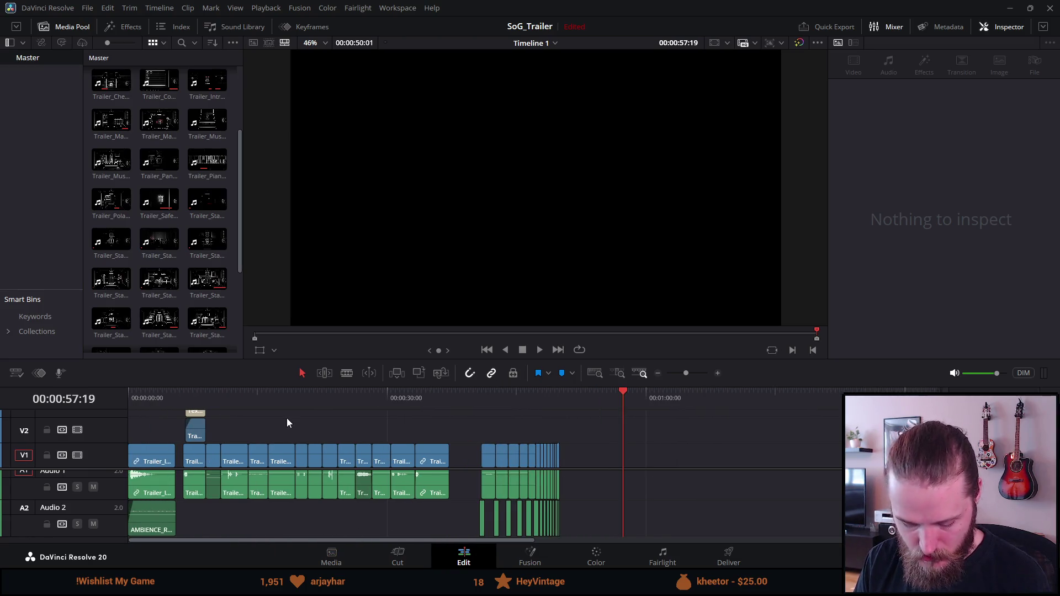
pyautogui.scroll(-2, 324, 397)
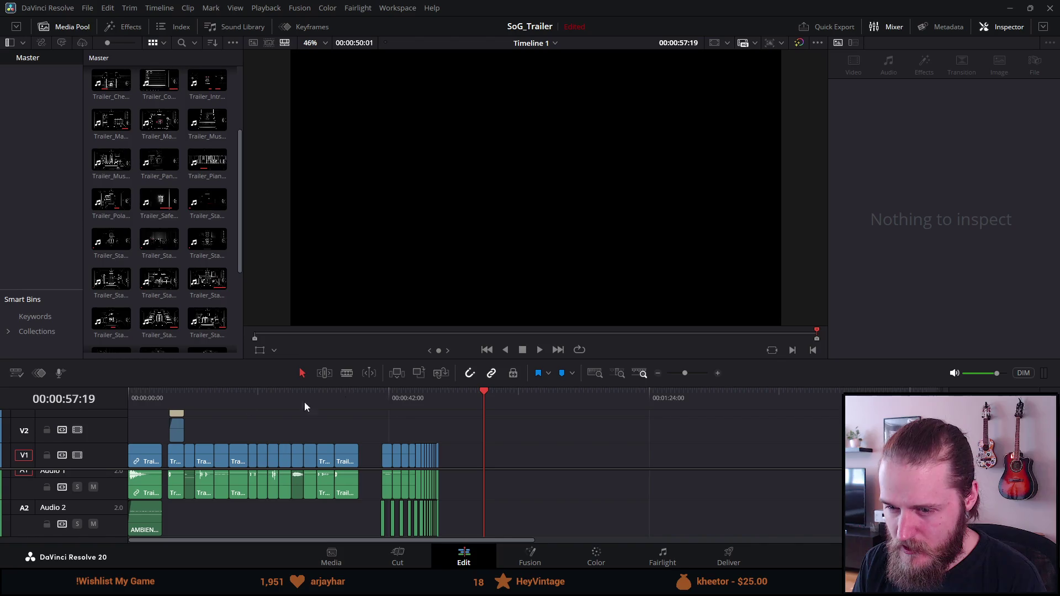
pyautogui.click(171, 395)
pyautogui.press('space')
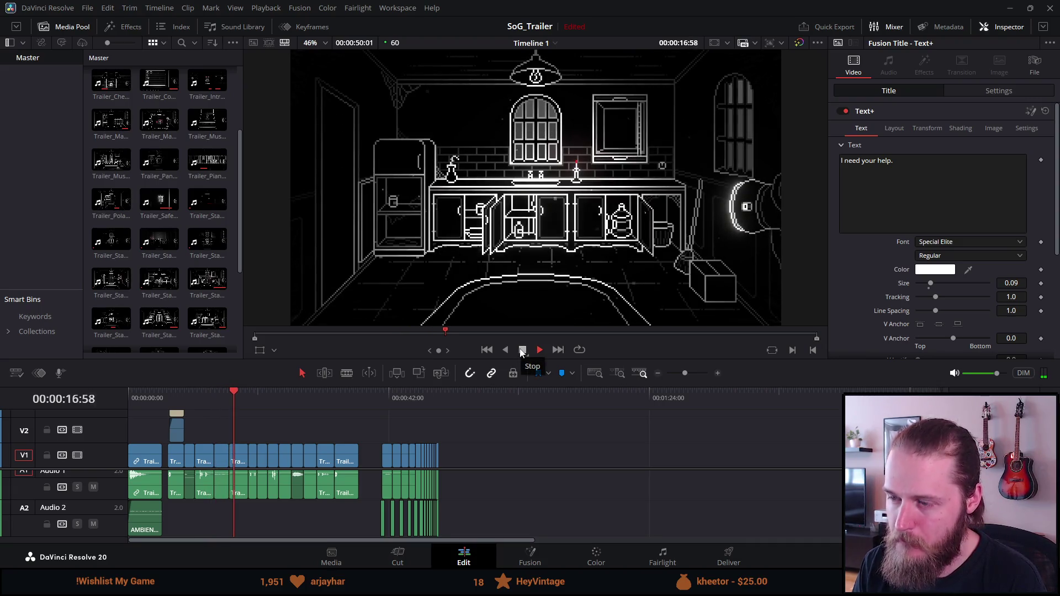
# - Stop trailer playback at the kitchen shot and switch over to Unity
pyautogui.click(522, 351)
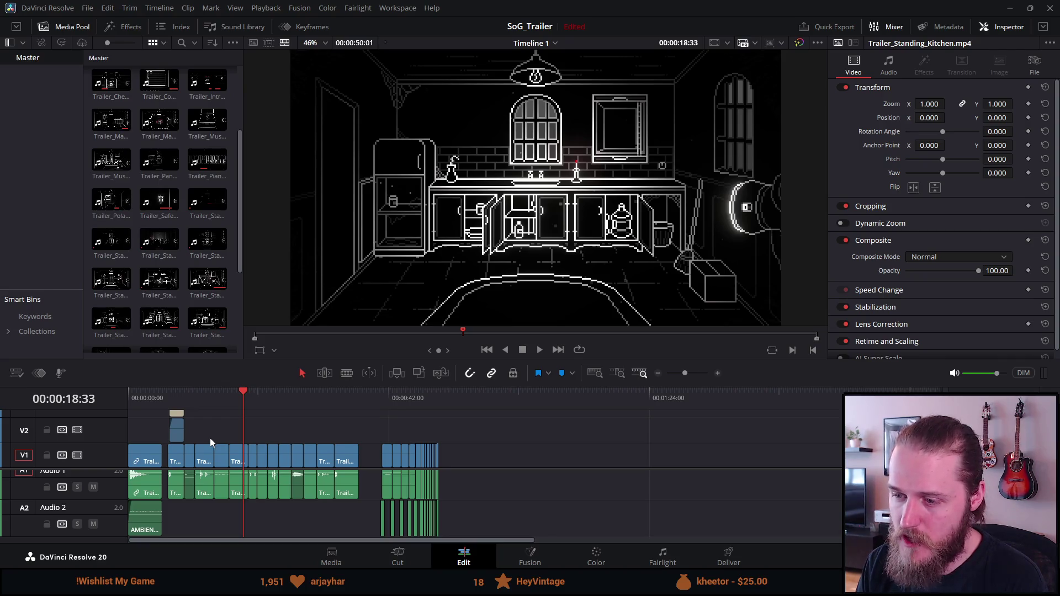
pyautogui.hotkey('alt', 'Tab')
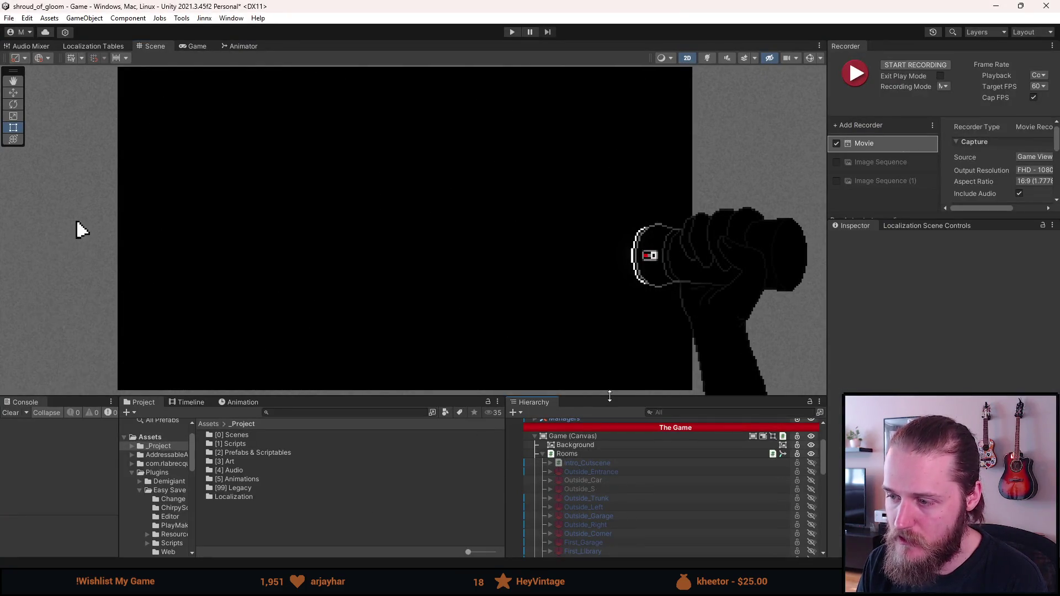
# - Give the Hierarchy and Project panels more height and scroll down the Hierarchy
pyautogui.moveTo(610, 396); pyautogui.dragTo(589, 296)
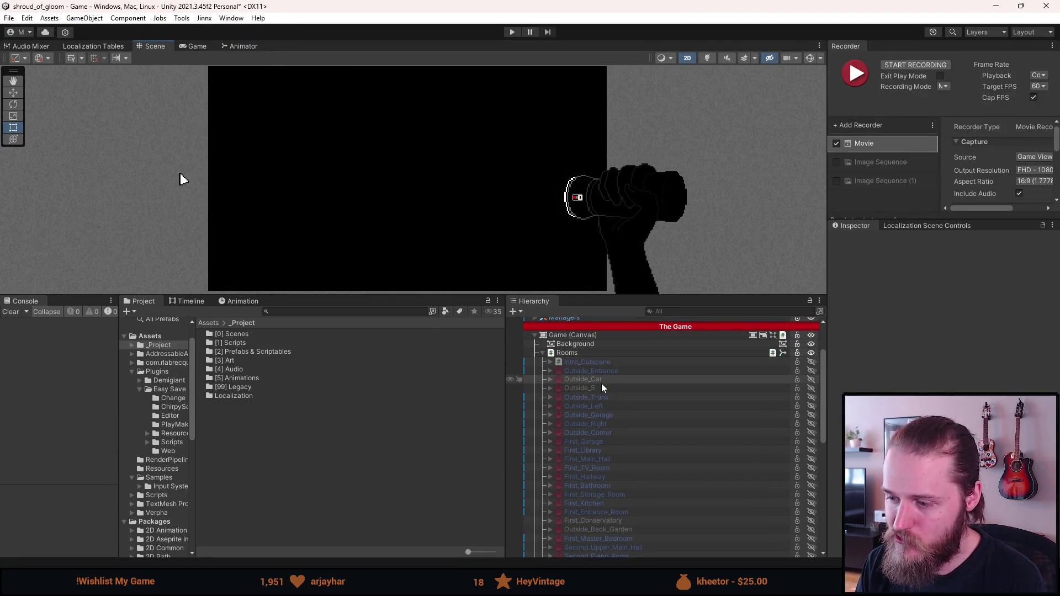
pyautogui.scroll(-3, 624, 476)
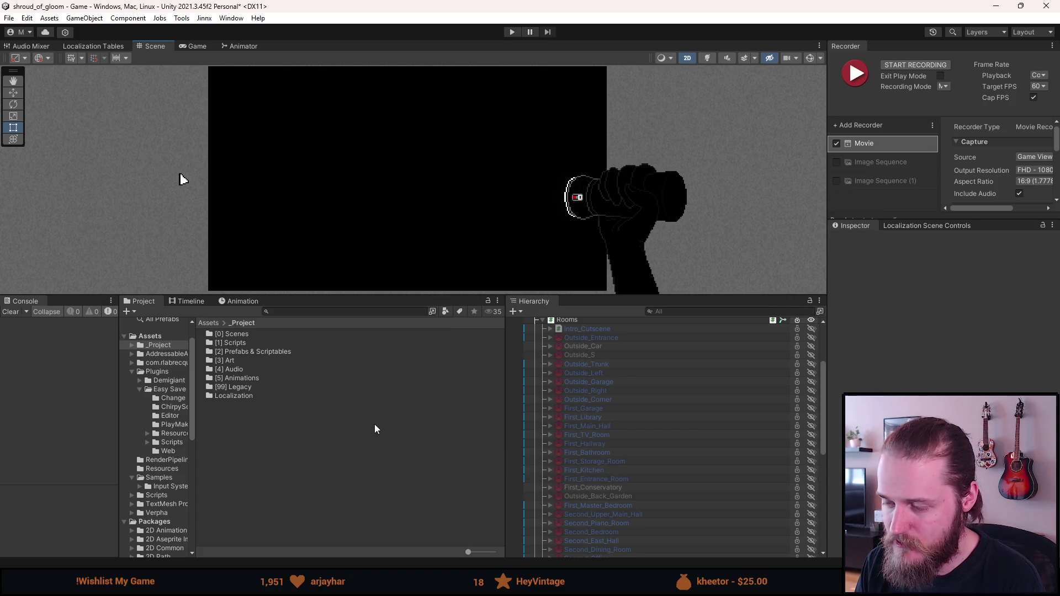
pyautogui.scroll(-3, 601, 419)
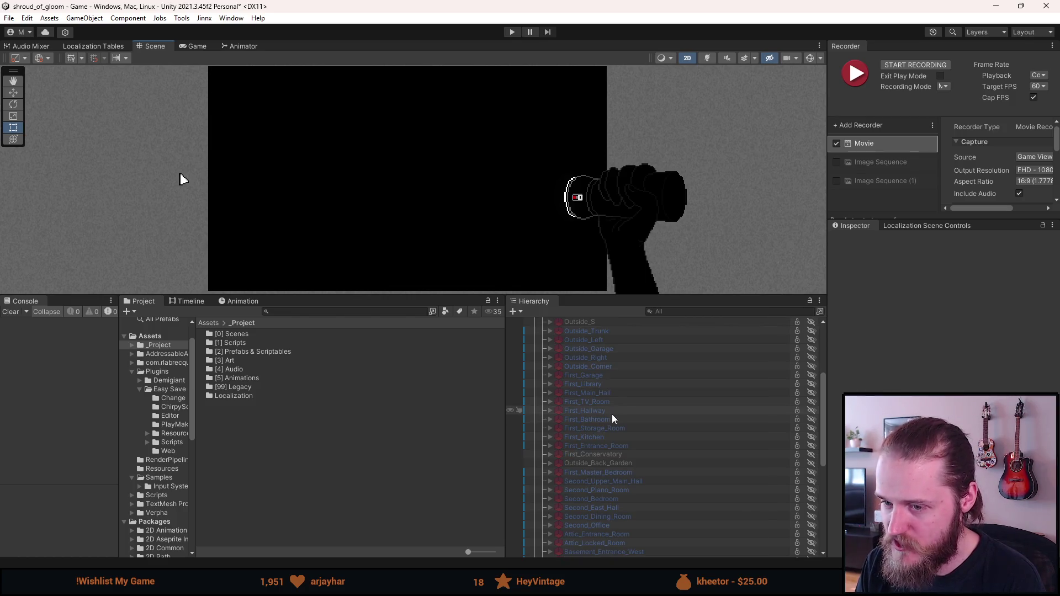
pyautogui.scroll(-3, 612, 416)
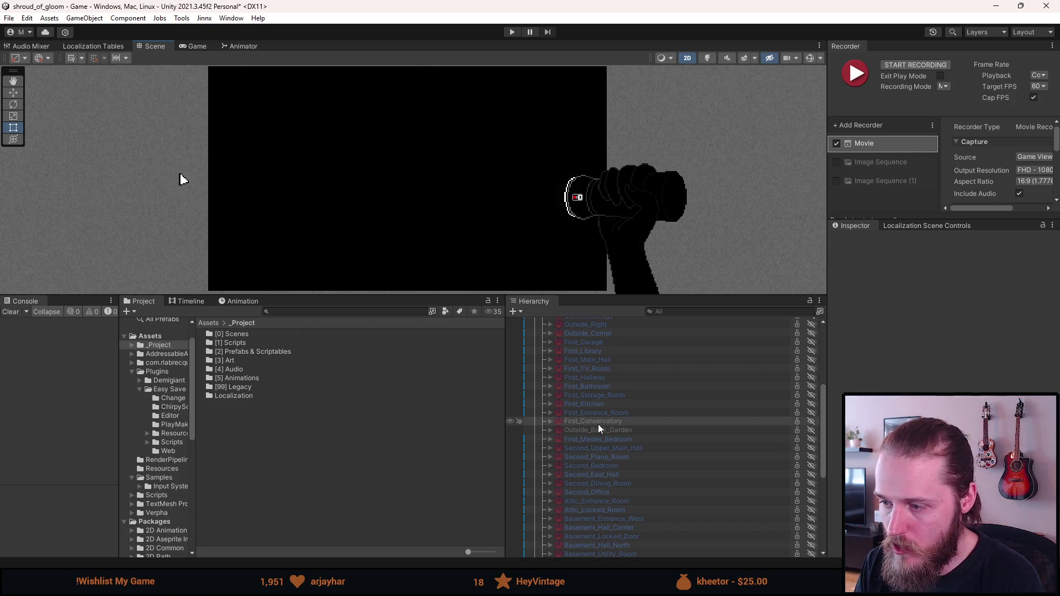
# - Show and re-hide First_Conservatory, then scrub Resolve's timeline to the chained-door shot at 22 seconds
pyautogui.press('a')
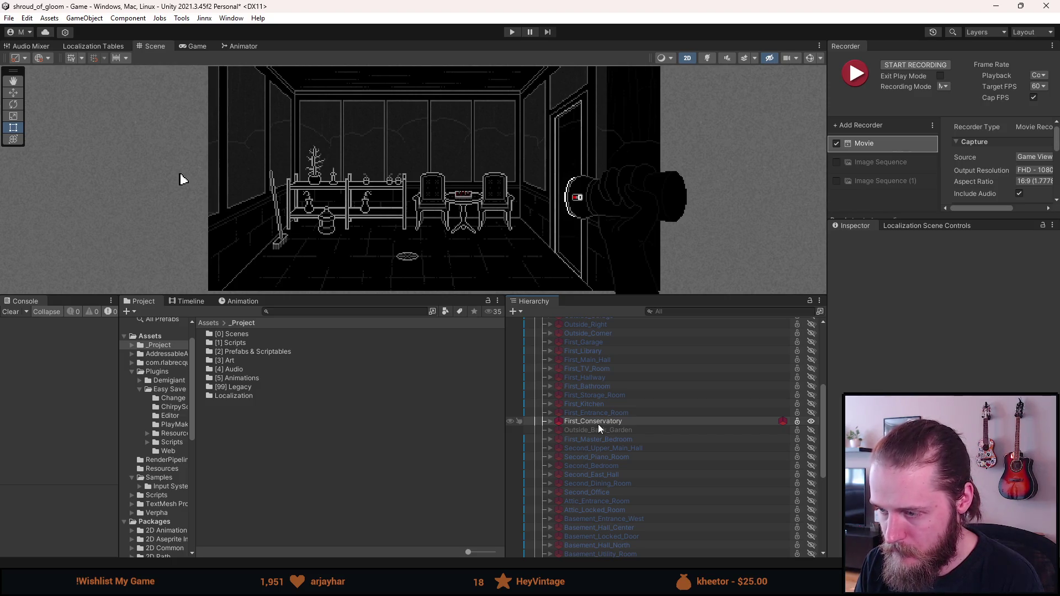
pyautogui.press('a')
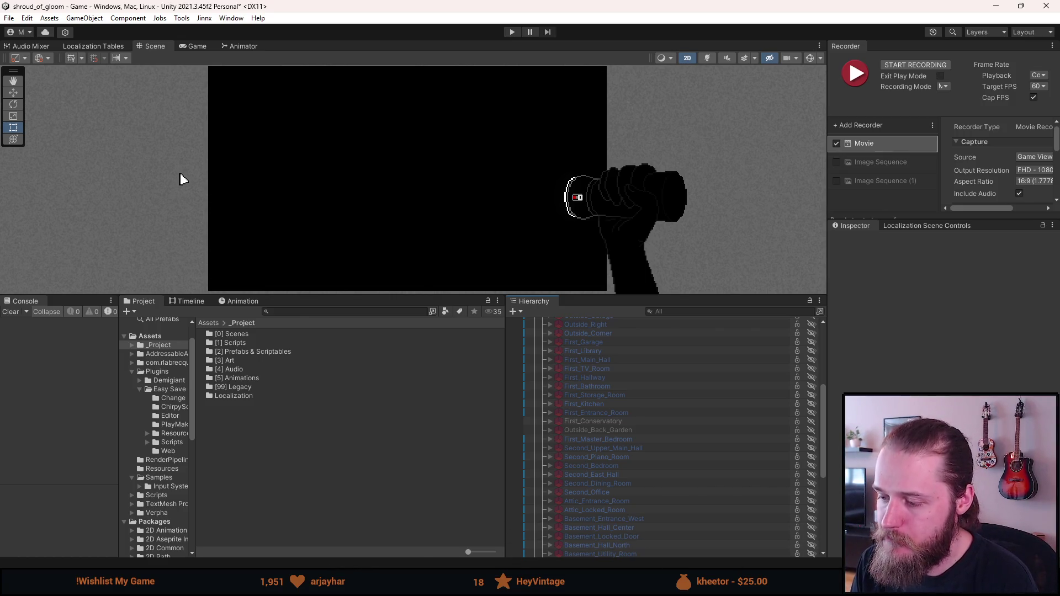
pyautogui.hotkey('alt', 'Tab')
pyautogui.moveTo(218, 396)
pyautogui.mouseDown()
pyautogui.moveTo(277, 401)
pyautogui.moveTo(251, 407)
pyautogui.moveTo(264, 410)
pyautogui.mouseUp()
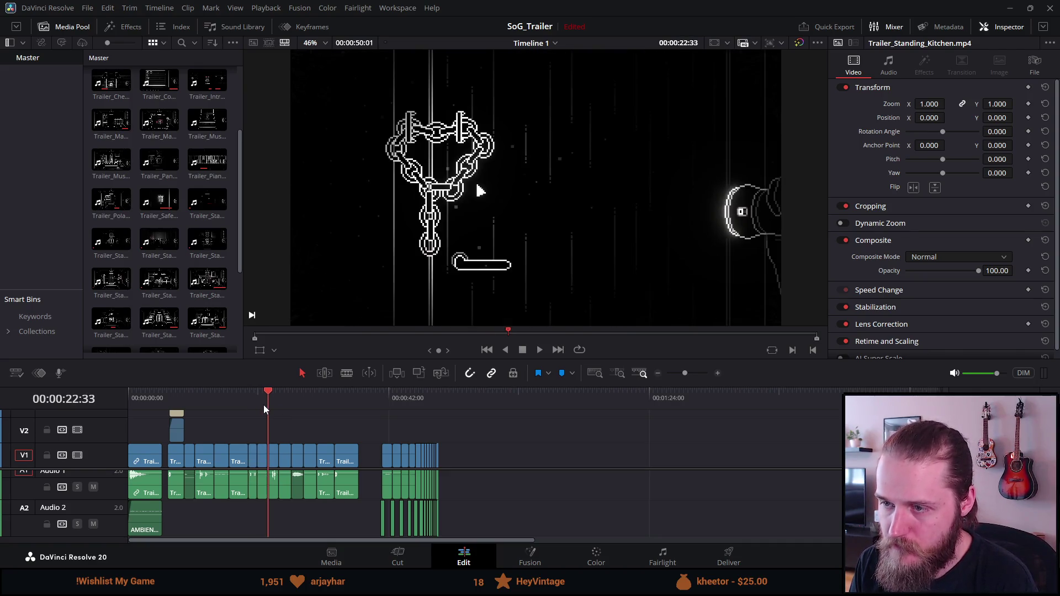
pyautogui.click(539, 350)
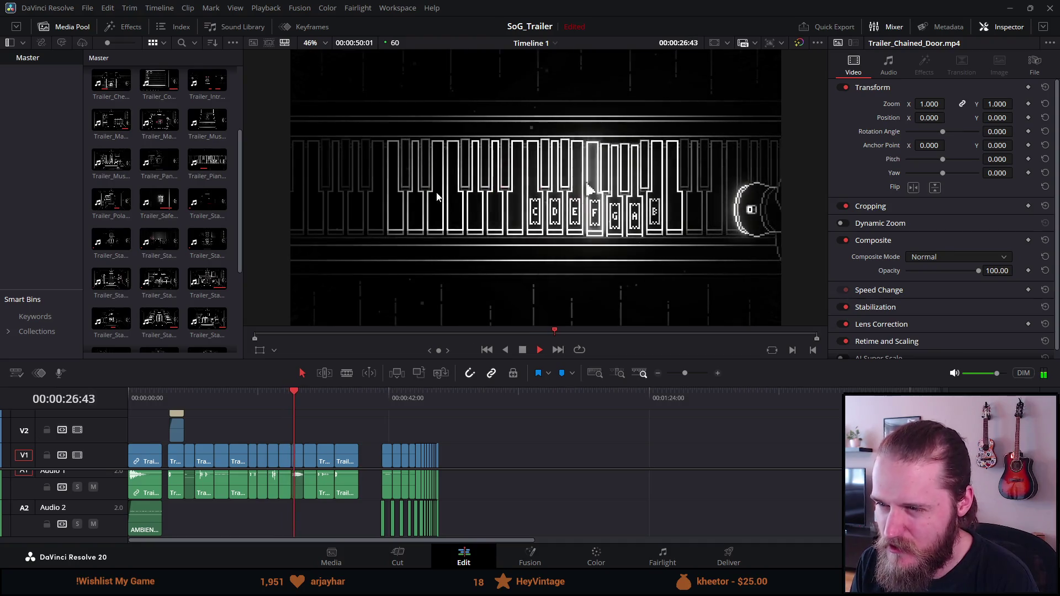
pyautogui.press('space')
pyautogui.click(293, 391)
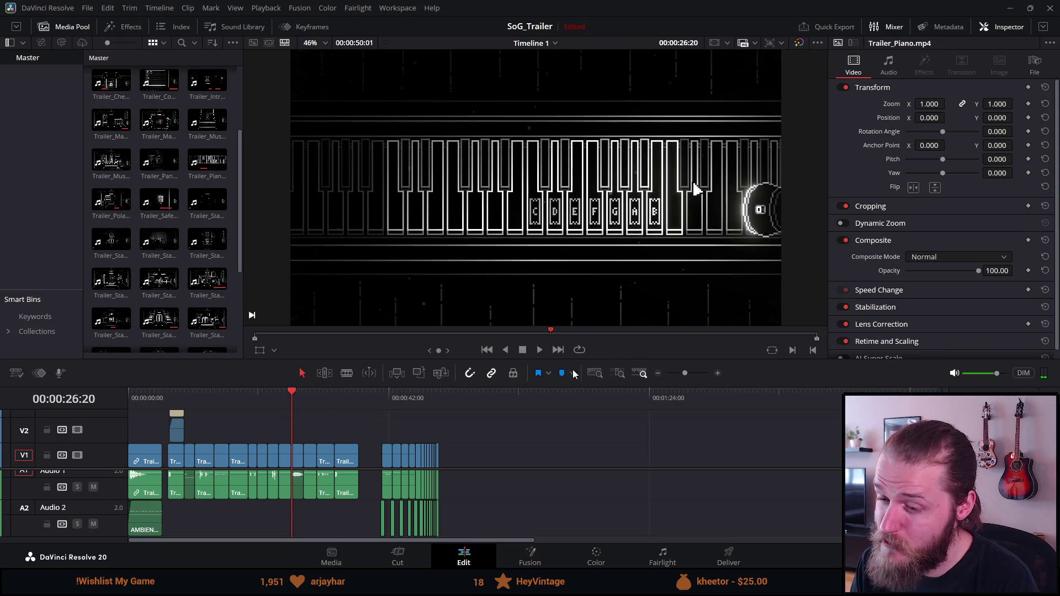
pyautogui.click(540, 352)
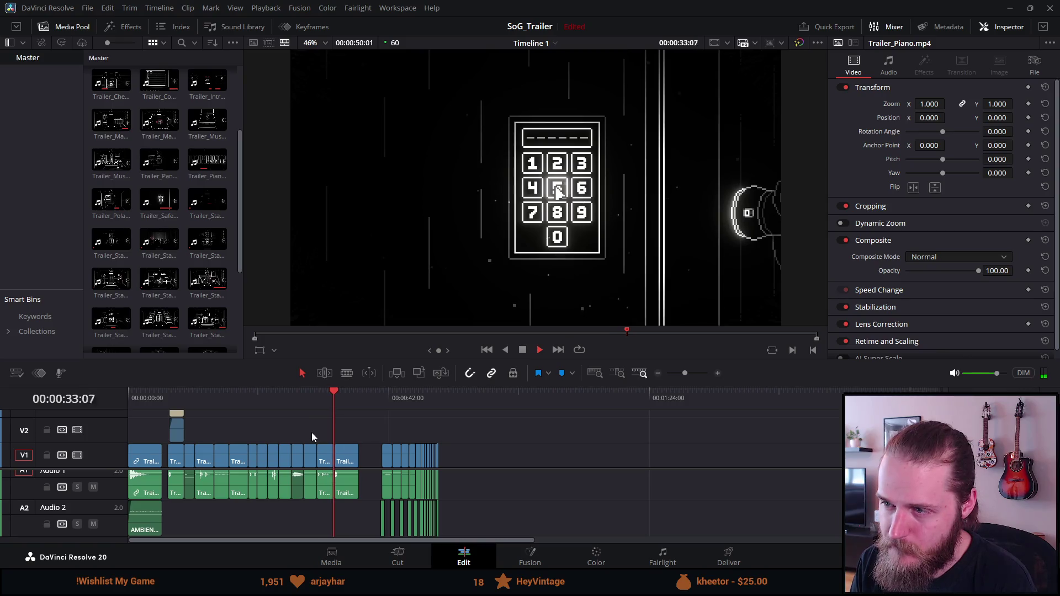
pyautogui.moveTo(237, 394); pyautogui.dragTo(186, 394)
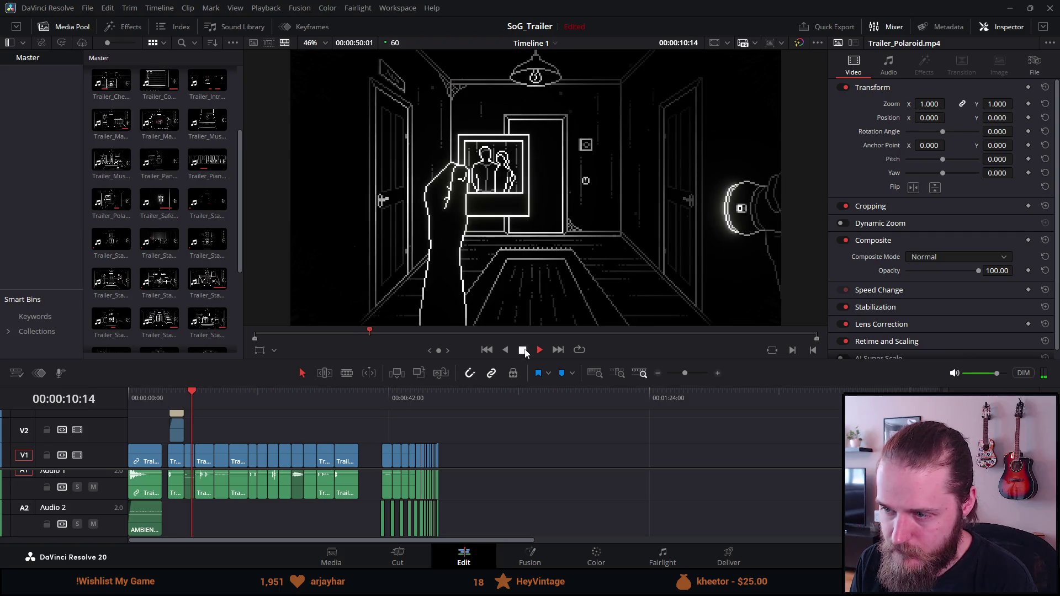
pyautogui.press('space')
pyautogui.scroll(1, 160, 304)
pyautogui.scroll(-1, 159, 303)
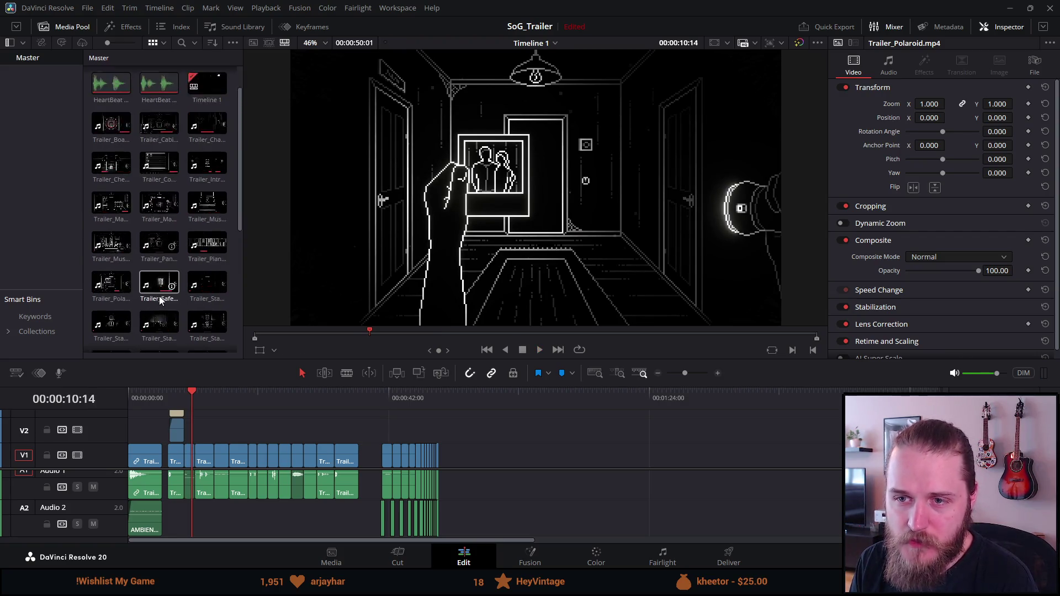
pyautogui.scroll(-1, 159, 300)
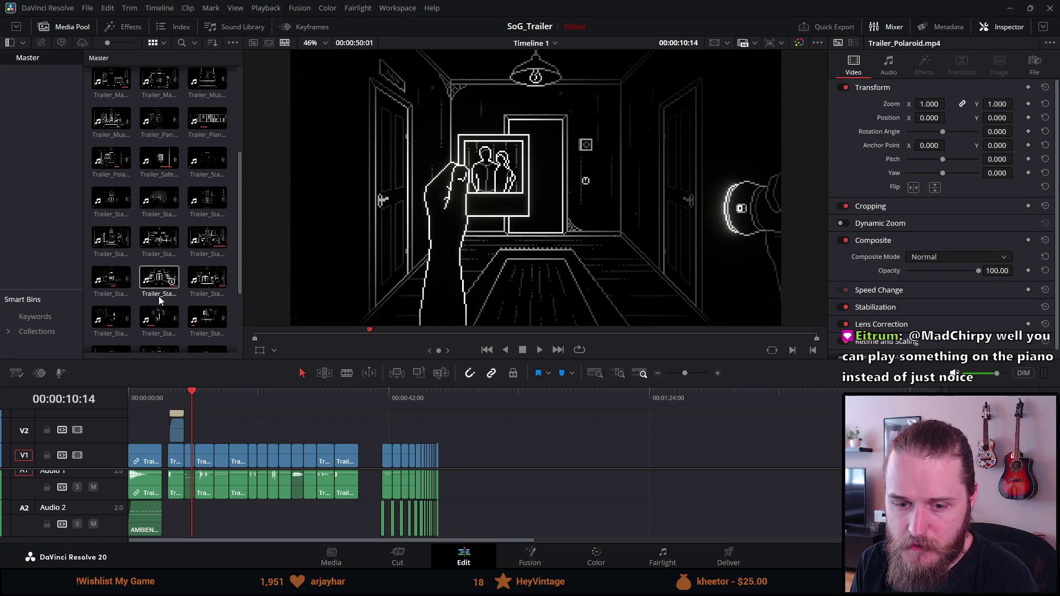
pyautogui.scroll(-1, 159, 300)
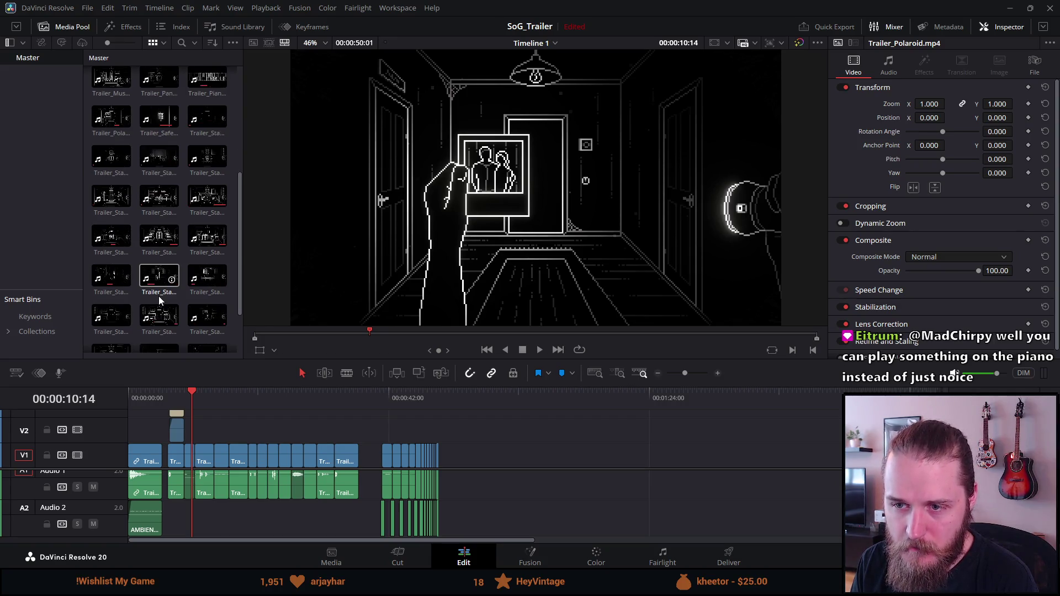
pyautogui.scroll(-1, 159, 300)
pyautogui.scroll(-1, 159, 300)
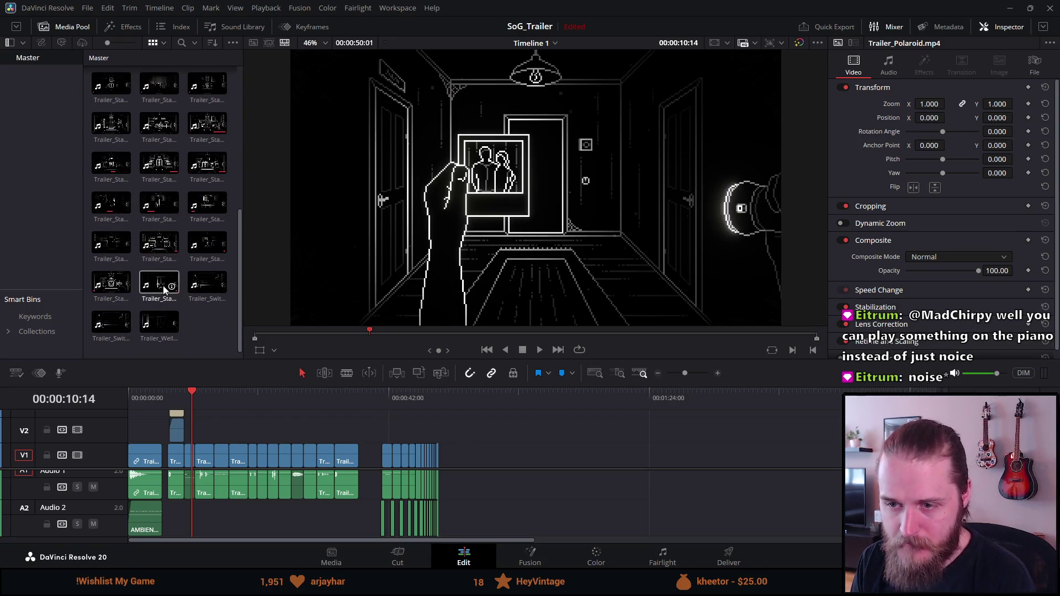
pyautogui.click(164, 289)
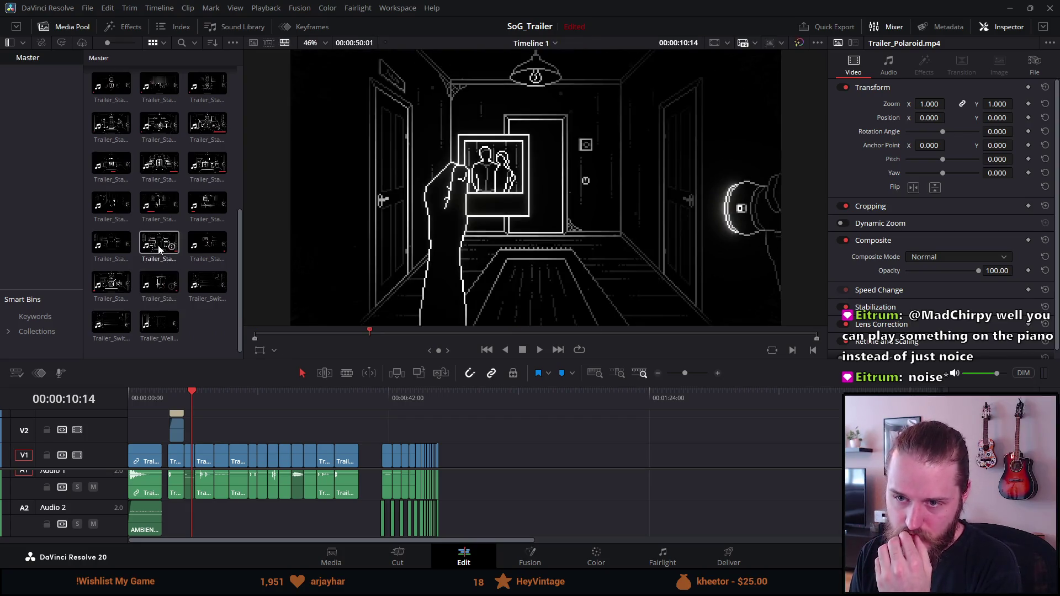
pyautogui.click(112, 281)
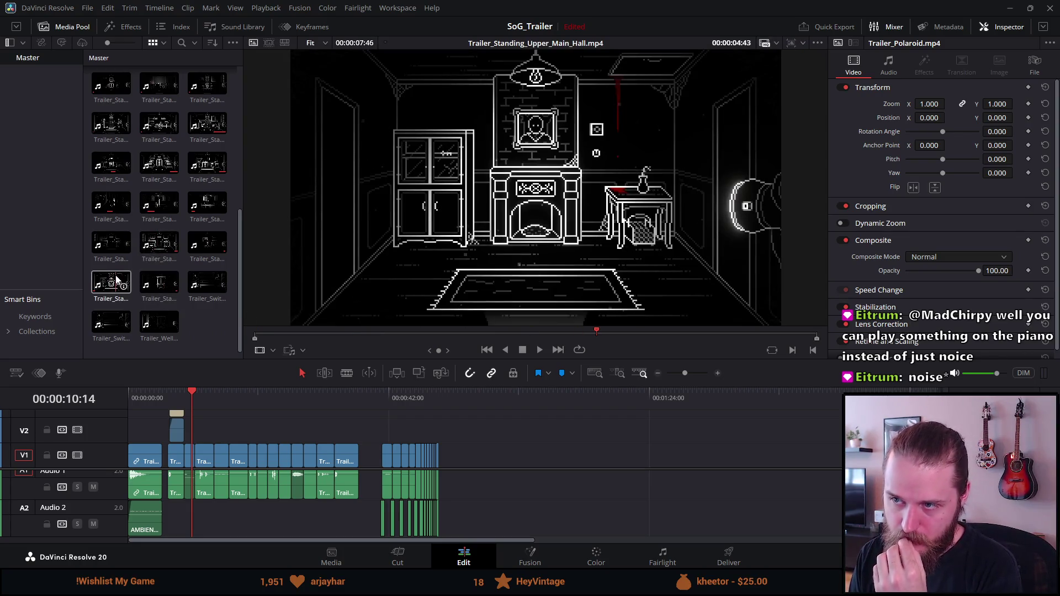
pyautogui.scroll(3, 118, 270)
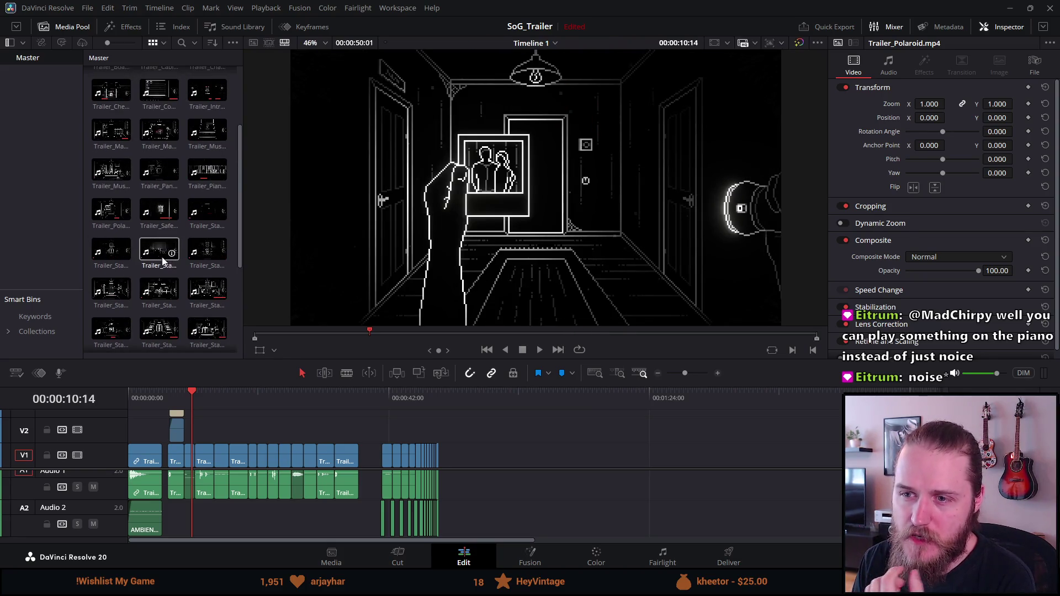
pyautogui.scroll(2, 132, 204)
pyautogui.scroll(1, 132, 200)
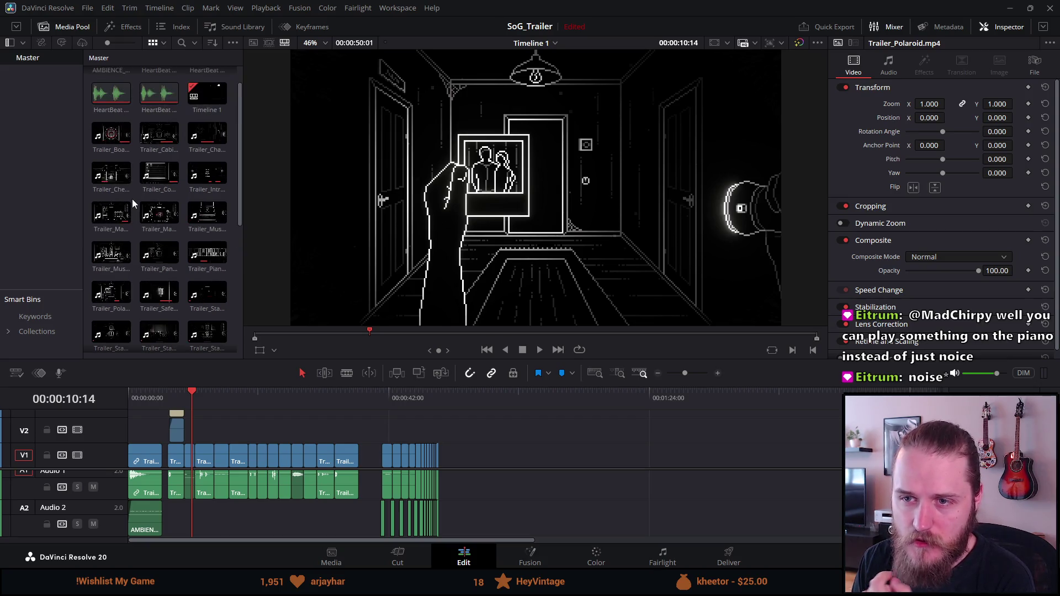
pyautogui.scroll(1, 132, 204)
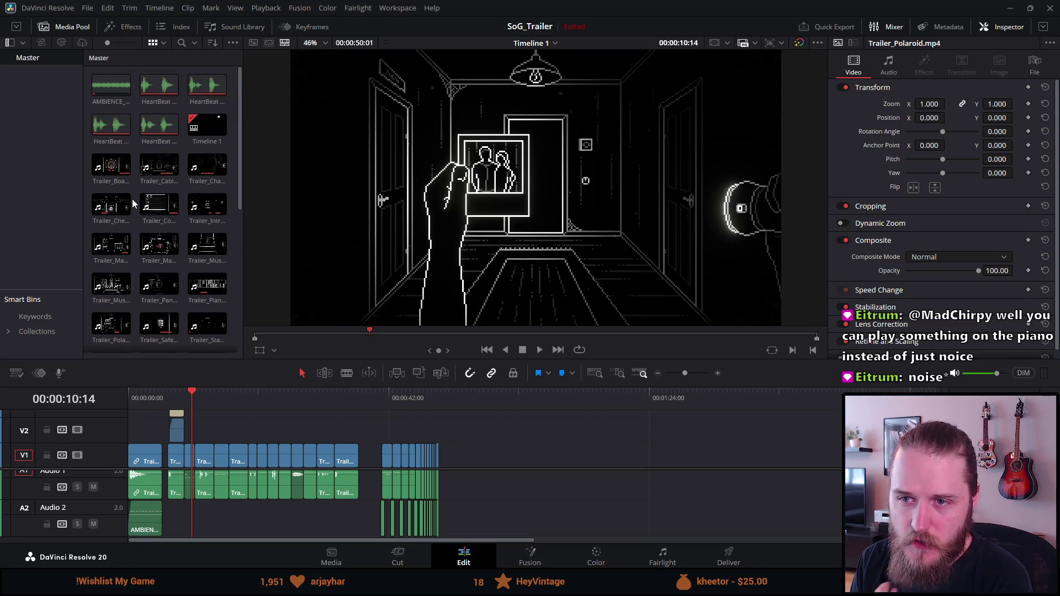
pyautogui.click(205, 175)
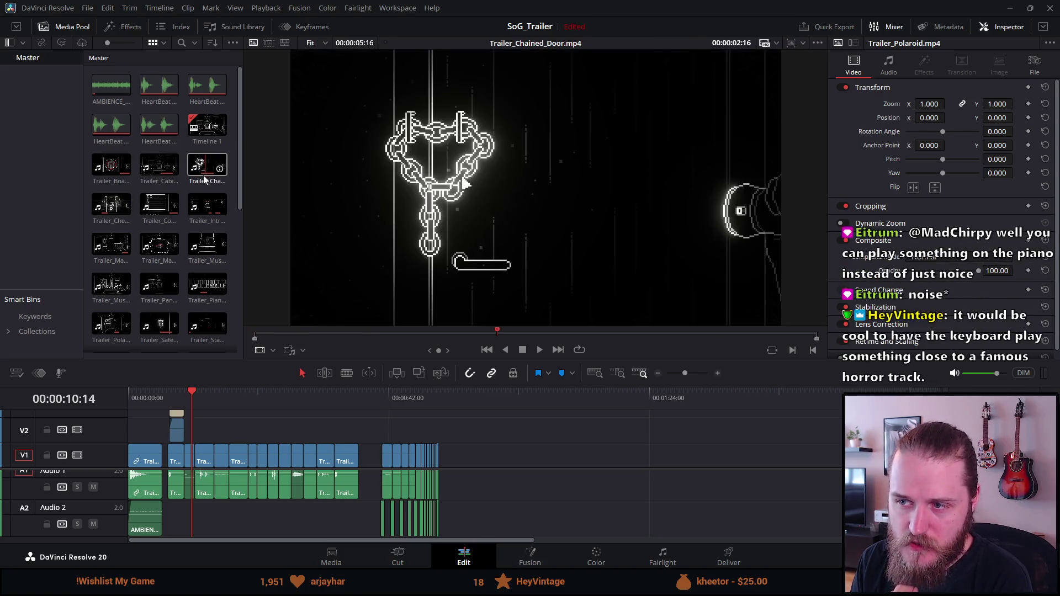
pyautogui.click(155, 209)
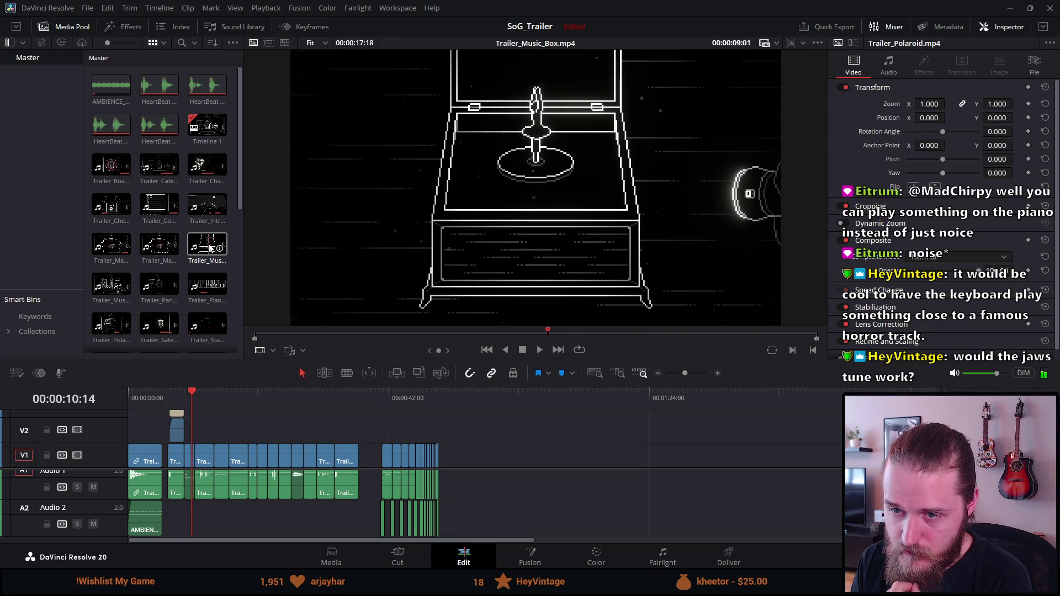
pyautogui.scroll(-1, 166, 293)
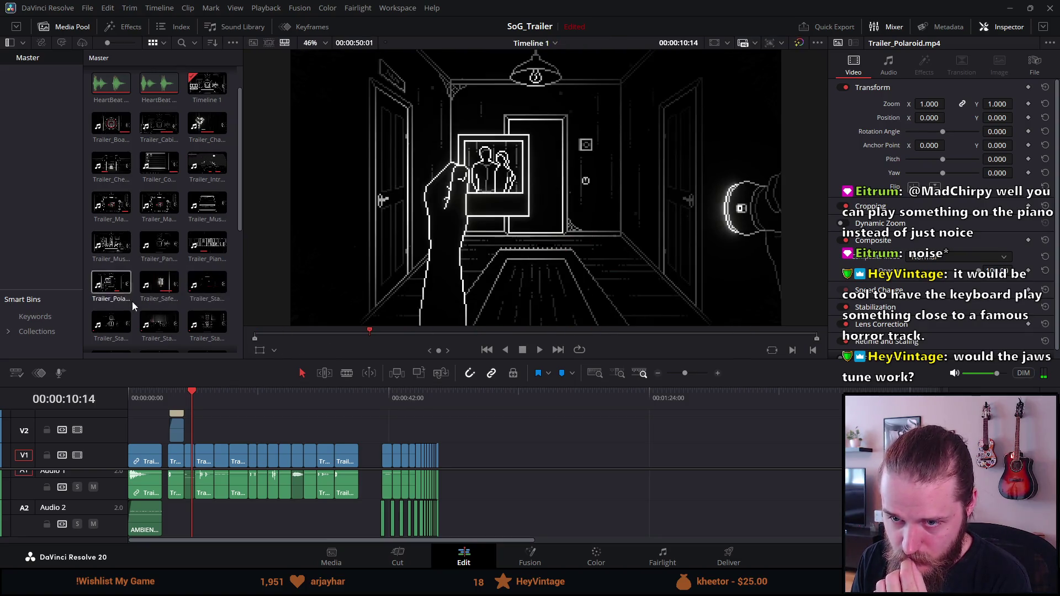
pyautogui.scroll(-1, 134, 310)
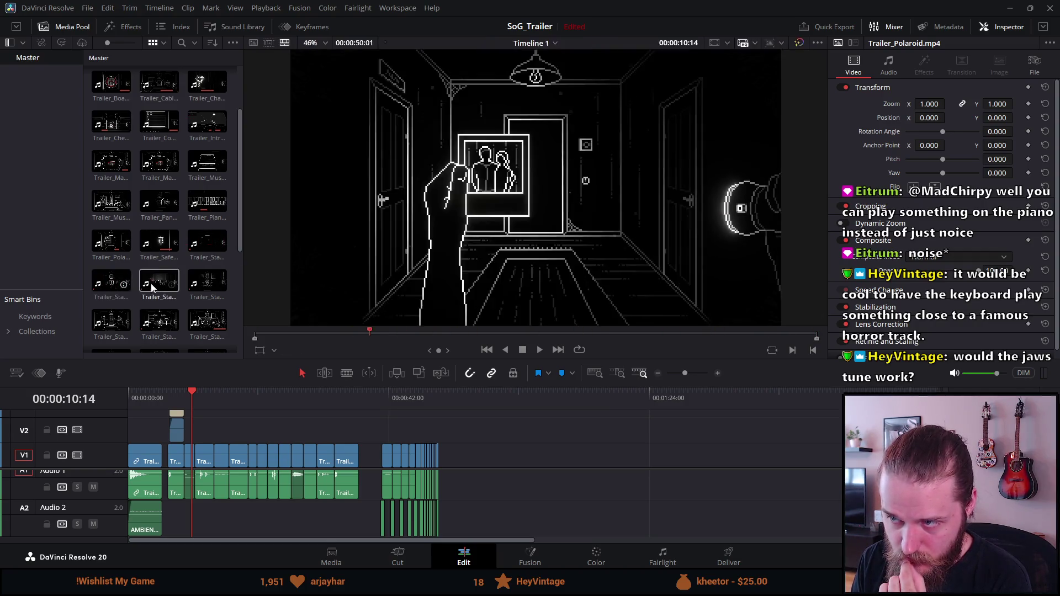
pyautogui.scroll(-1, 177, 287)
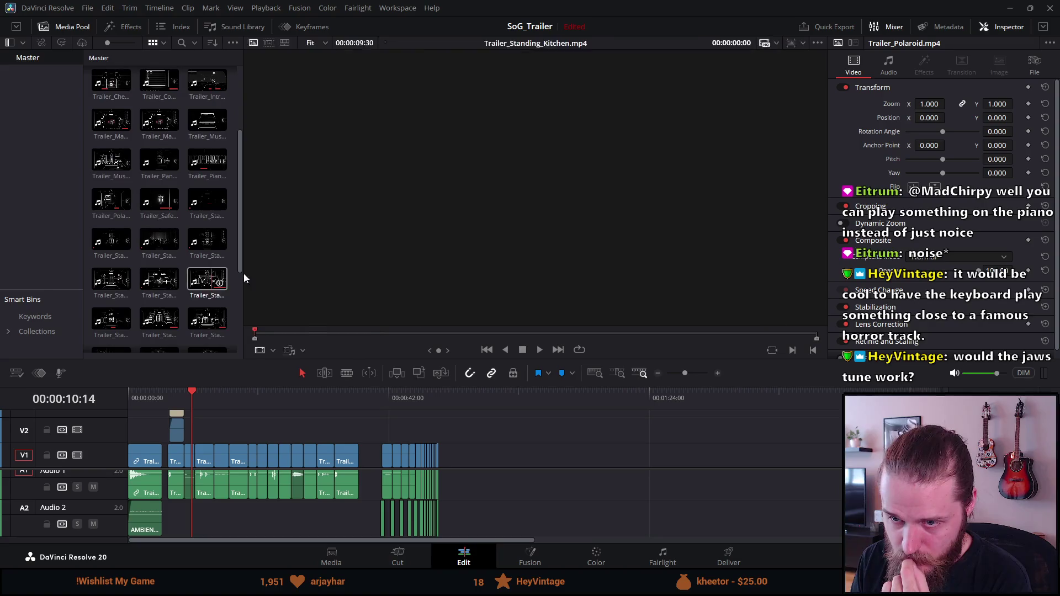
pyautogui.scroll(-2, 217, 288)
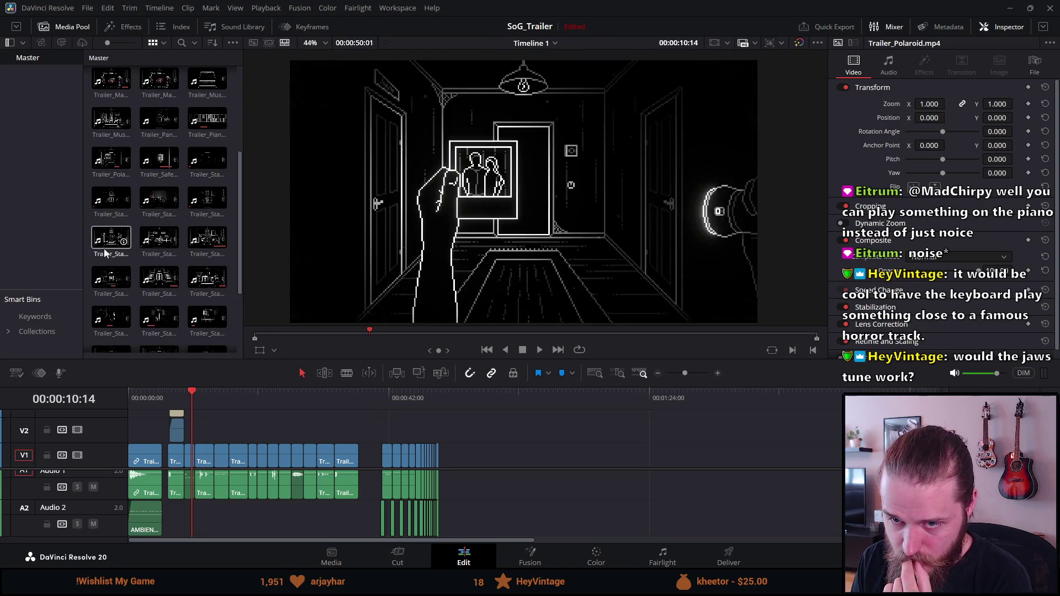
pyautogui.scroll(-2, 122, 262)
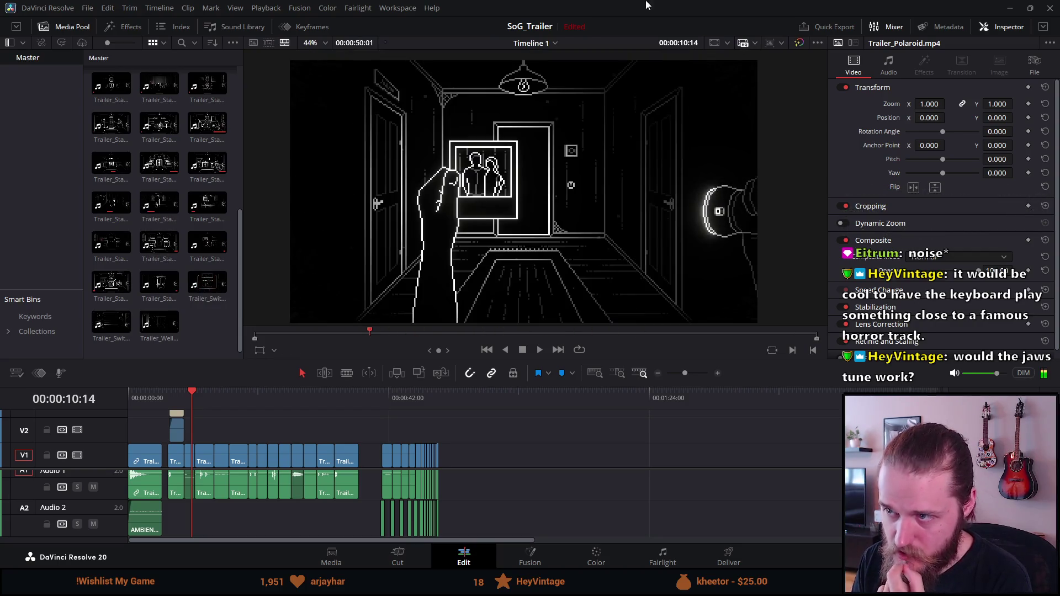
pyautogui.click(1012, 7)
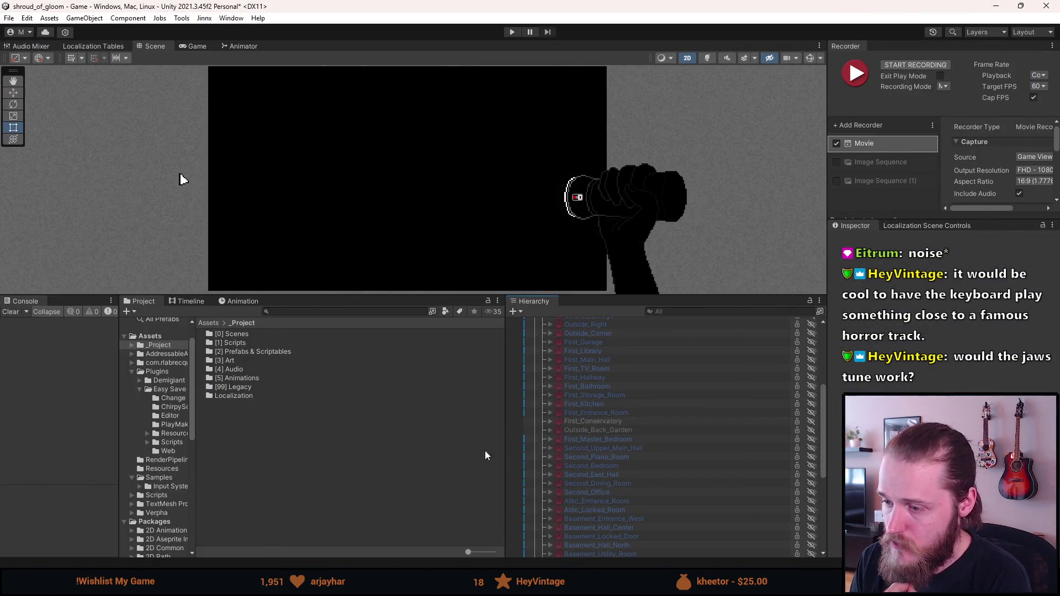
# - Scroll up and down the Hierarchy's Rooms list, then drag the Scene view taller
pyautogui.scroll(3, 609, 439)
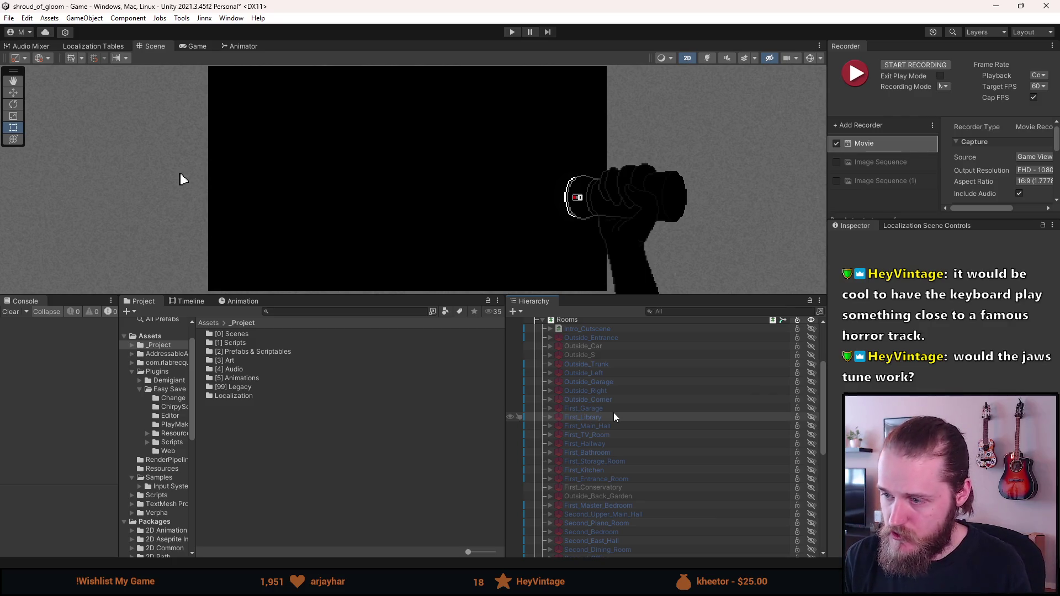
pyautogui.scroll(2, 607, 418)
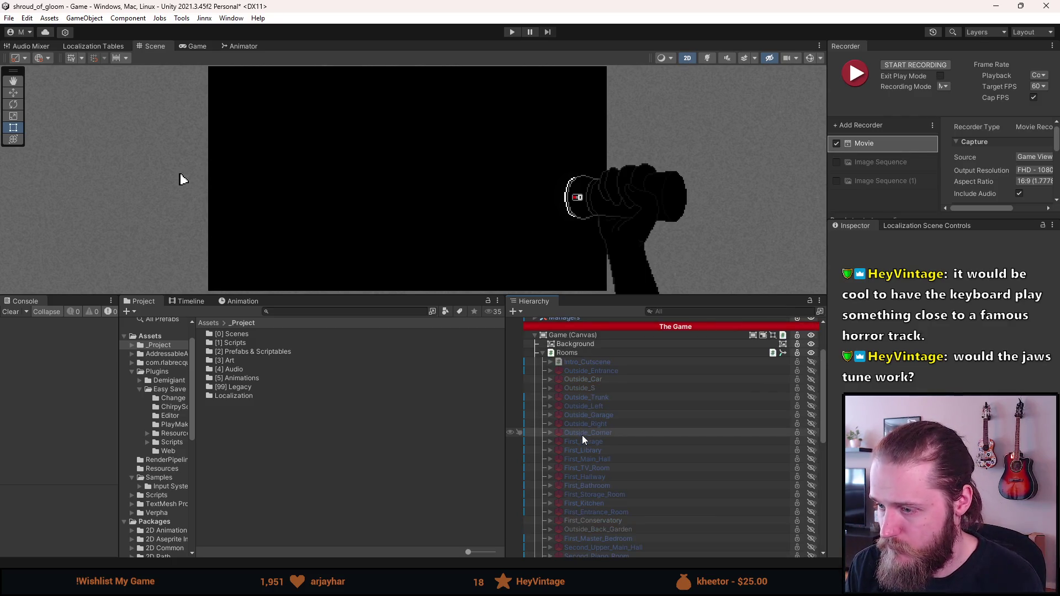
pyautogui.scroll(-2, 582, 440)
pyautogui.scroll(-2, 582, 439)
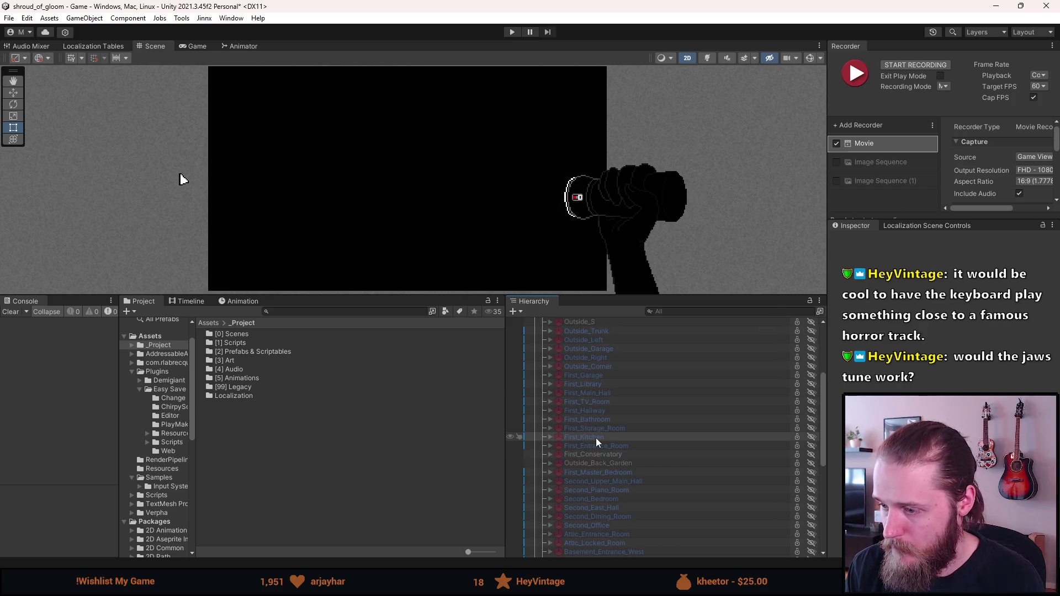
pyautogui.scroll(-2, 596, 439)
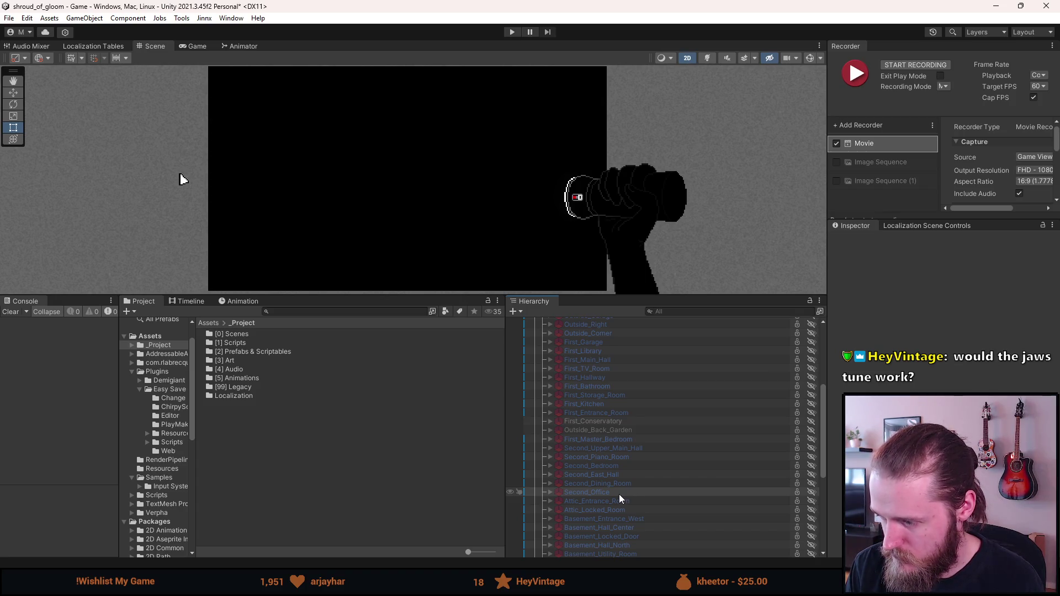
pyautogui.scroll(-3, 618, 495)
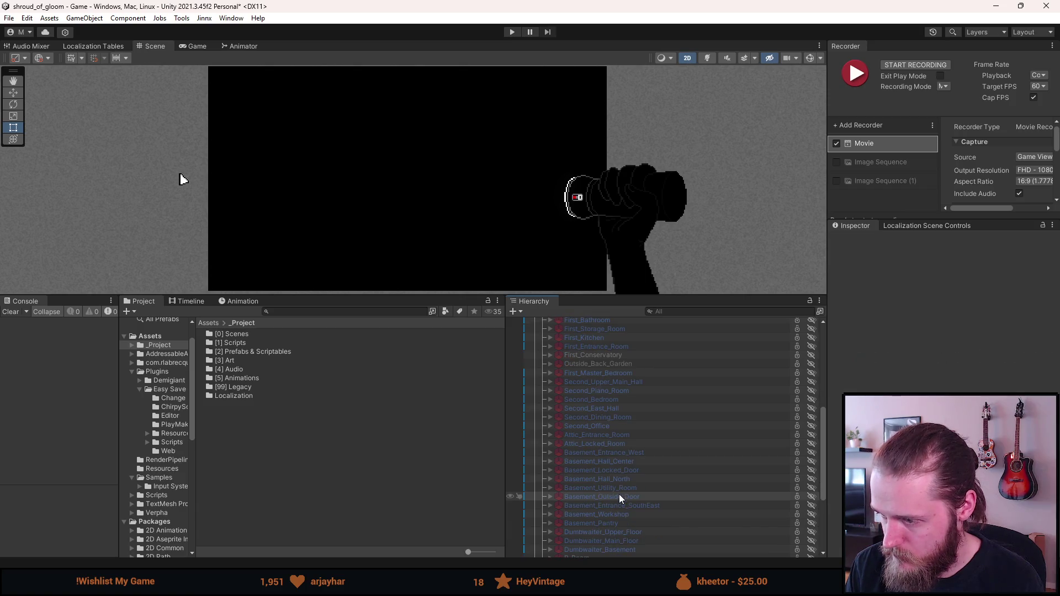
pyautogui.scroll(-1, 612, 489)
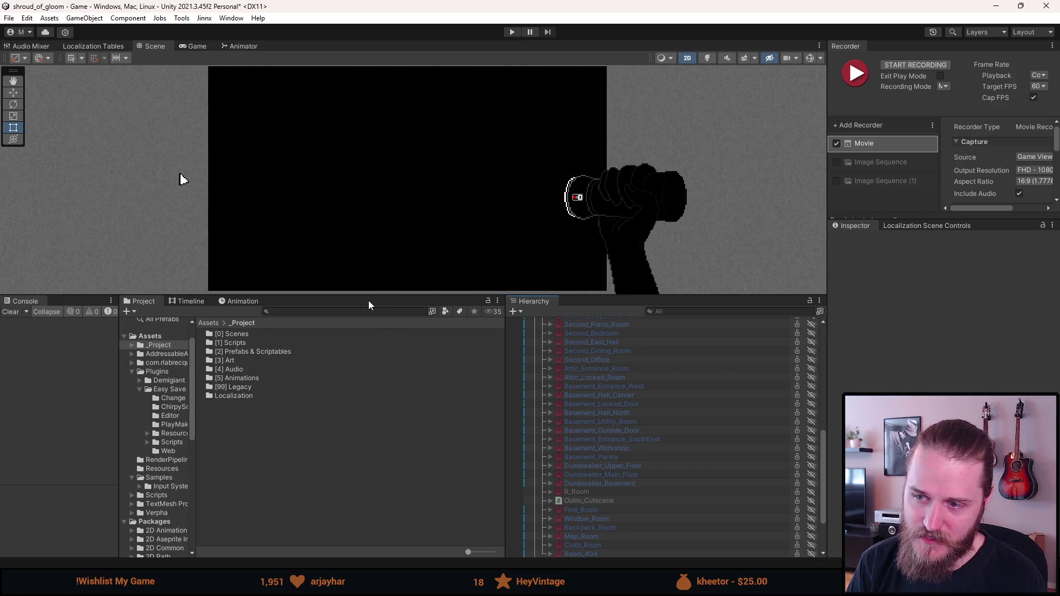
pyautogui.moveTo(371, 296)
pyautogui.mouseDown()
pyautogui.moveTo(373, 376)
pyautogui.moveTo(373, 357)
pyautogui.mouseUp()
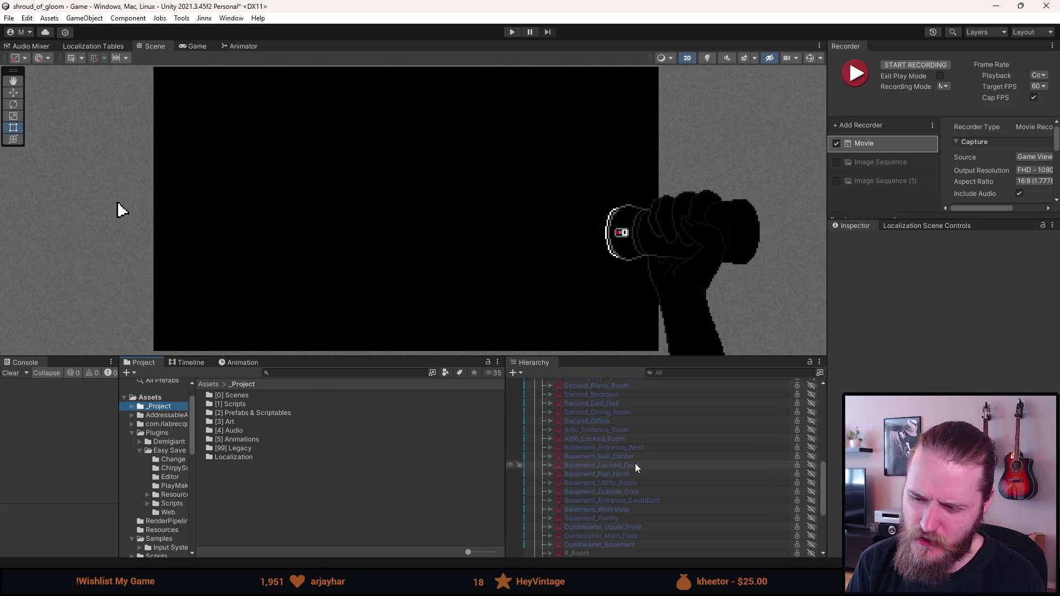
# - Scroll the Hierarchy room list and make the Basement_Workshop room visible in the scene
pyautogui.scroll(-3, 635, 466)
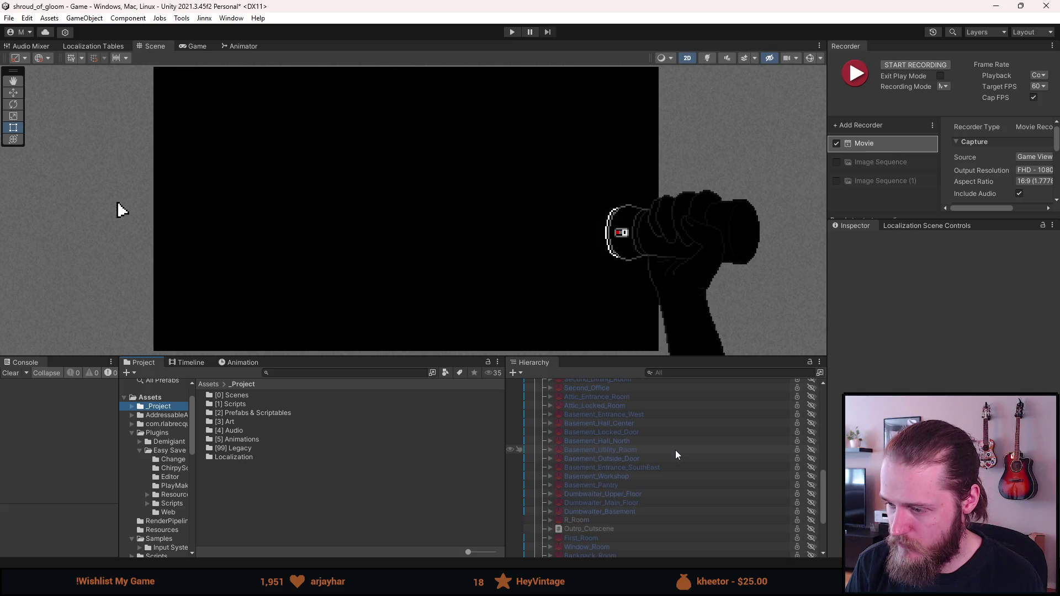
pyautogui.scroll(-3, 676, 452)
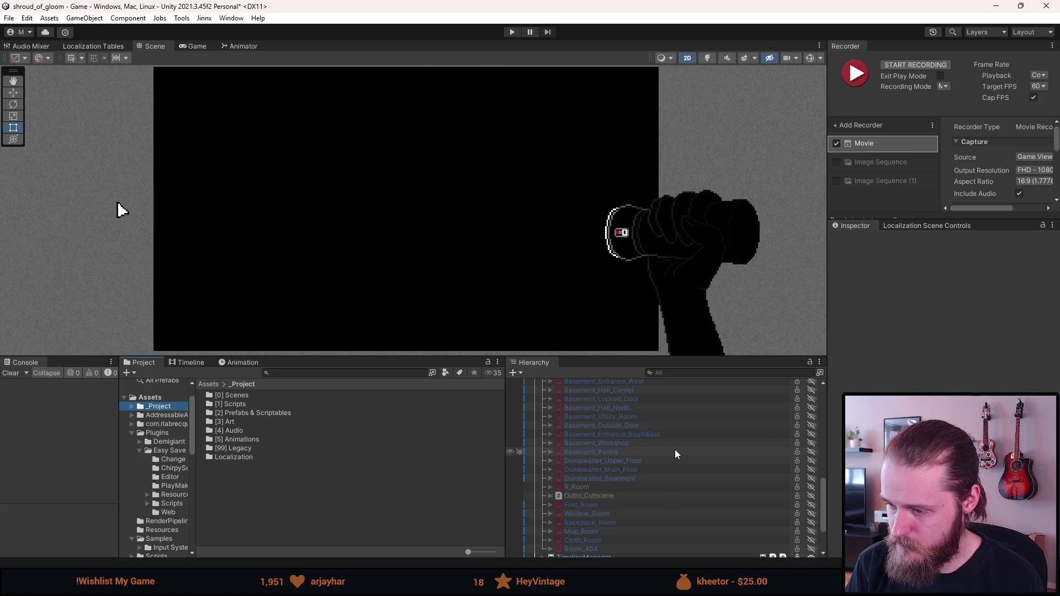
pyautogui.scroll(5, 676, 453)
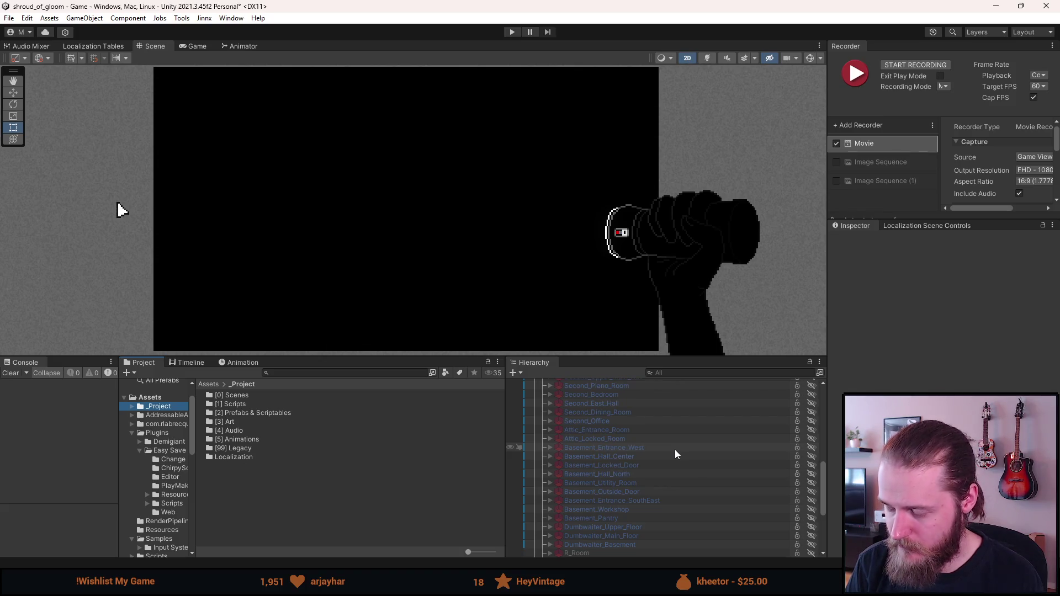
pyautogui.scroll(3, 674, 464)
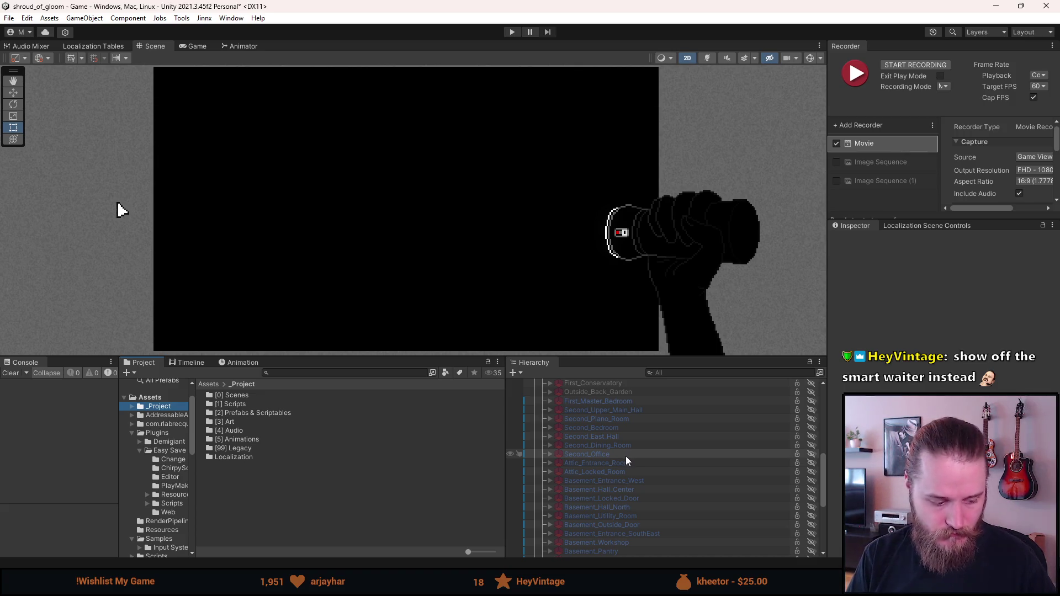
pyautogui.scroll(-3, 623, 458)
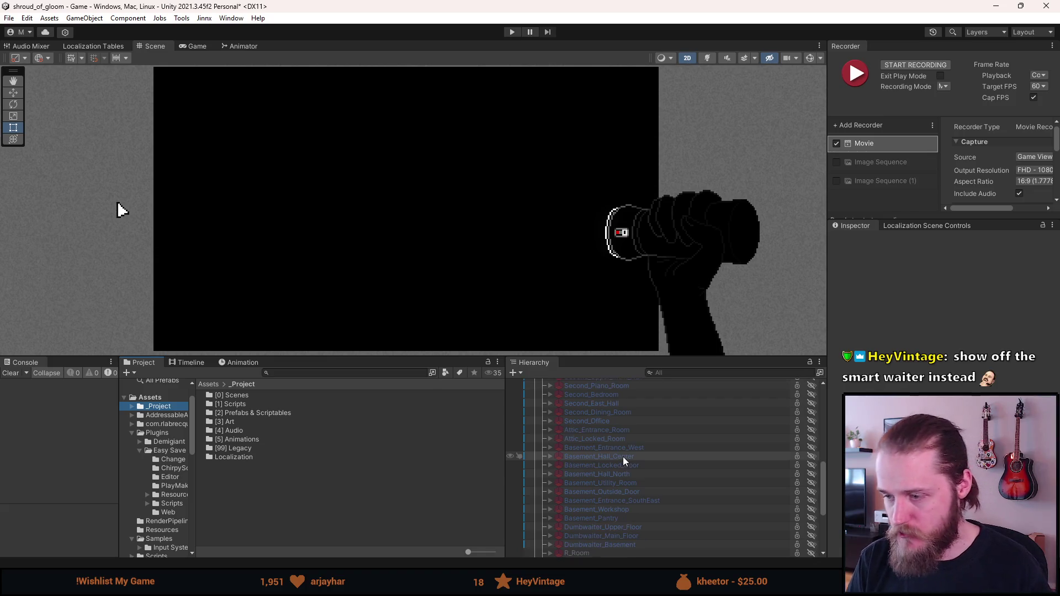
pyautogui.scroll(-3, 623, 457)
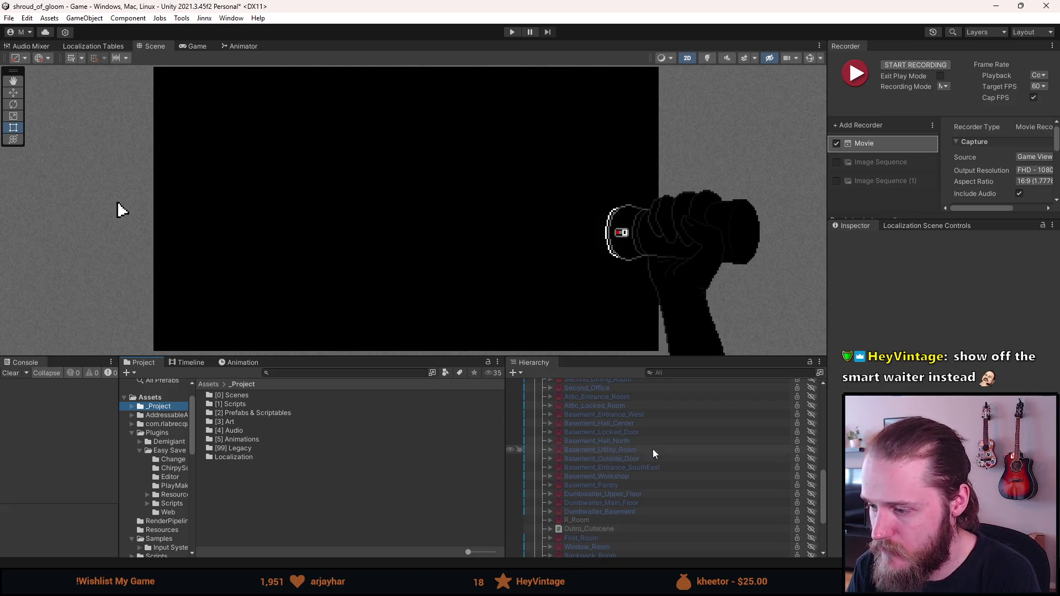
pyautogui.click(638, 478)
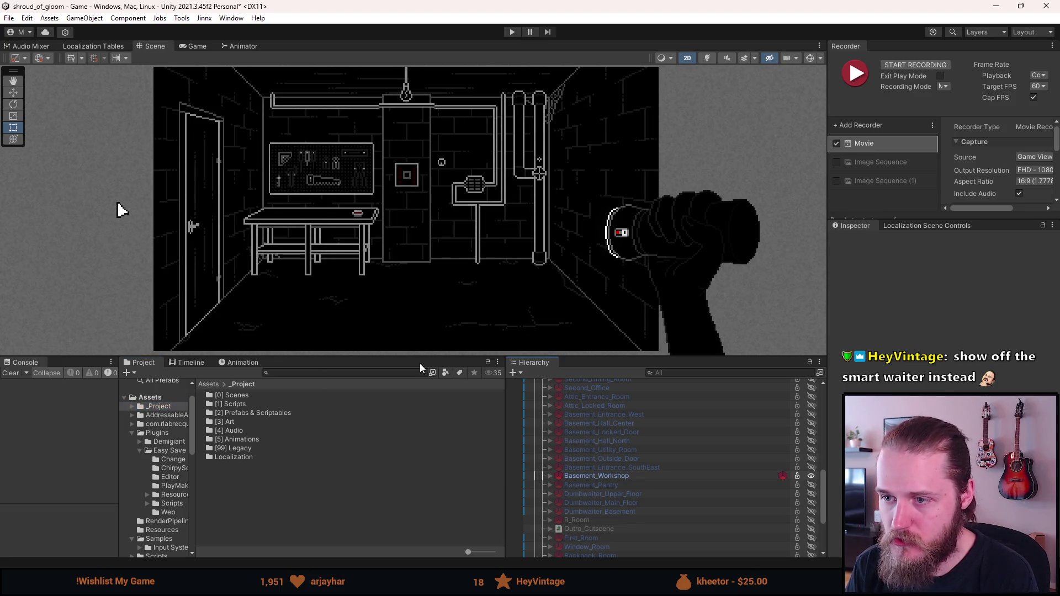
pyautogui.moveTo(420, 359); pyautogui.dragTo(423, 389)
pyautogui.scroll(-2, 442, 305)
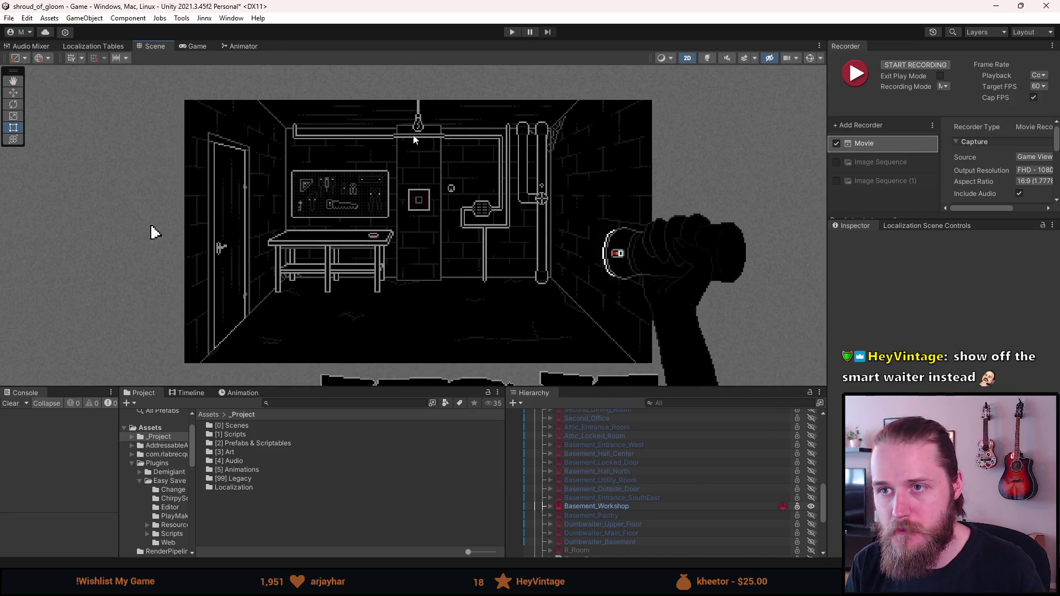
pyautogui.hotkey('ctrl', 's')
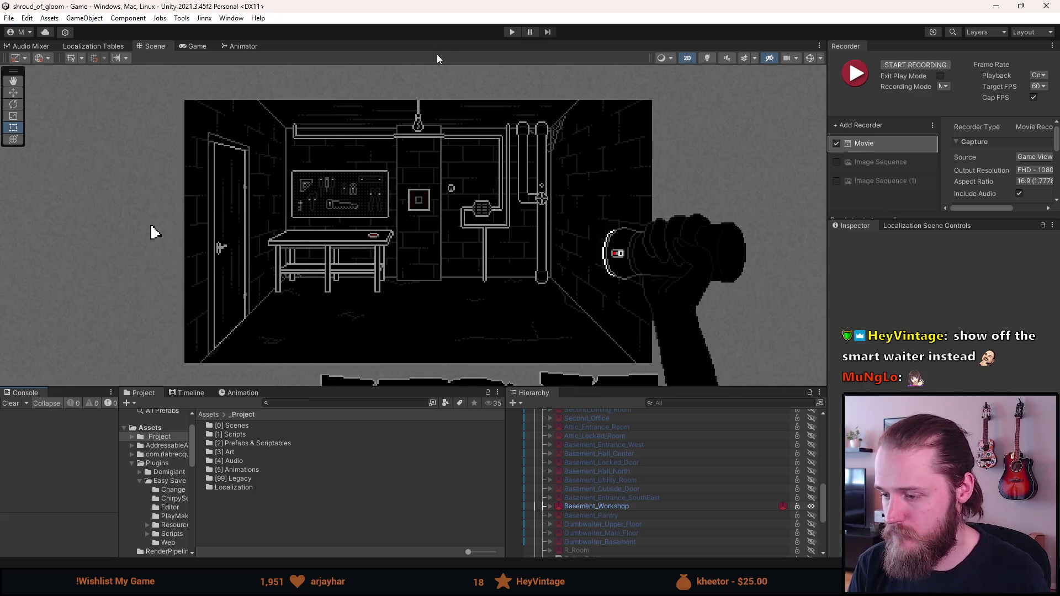
pyautogui.click(513, 32)
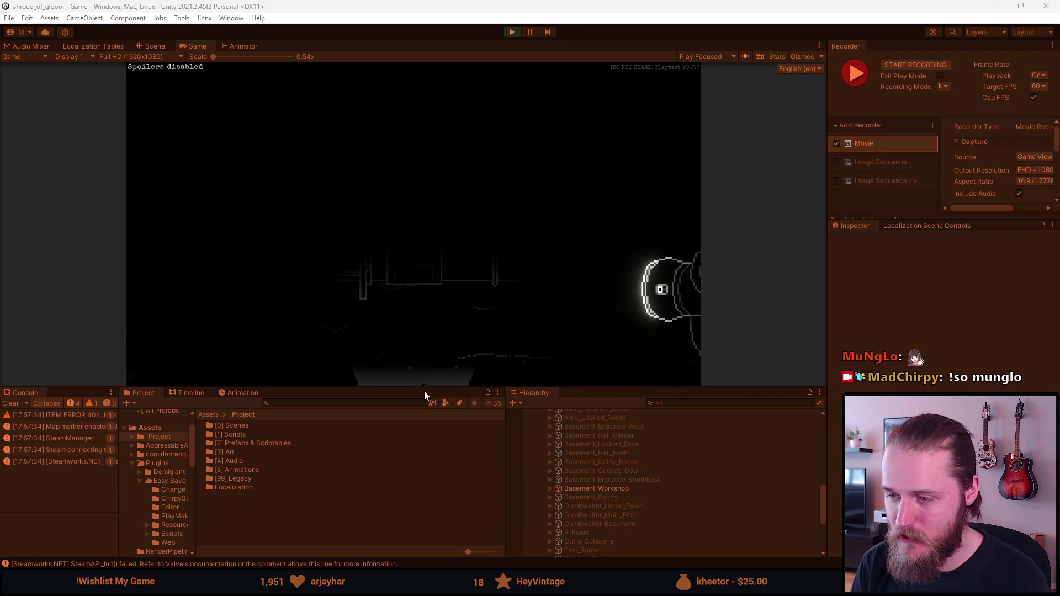
# - Enlarge the Game view in two drags and bring up the Developer & Testing Tools overlay
pyautogui.moveTo(424, 391); pyautogui.dragTo(422, 446)
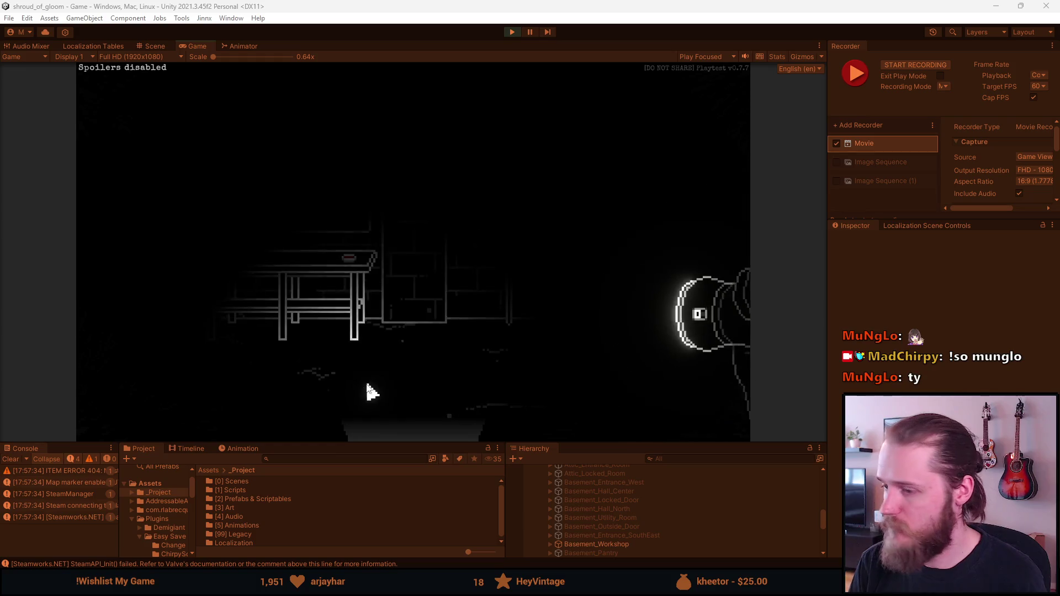
pyautogui.moveTo(340, 444); pyautogui.dragTo(339, 505)
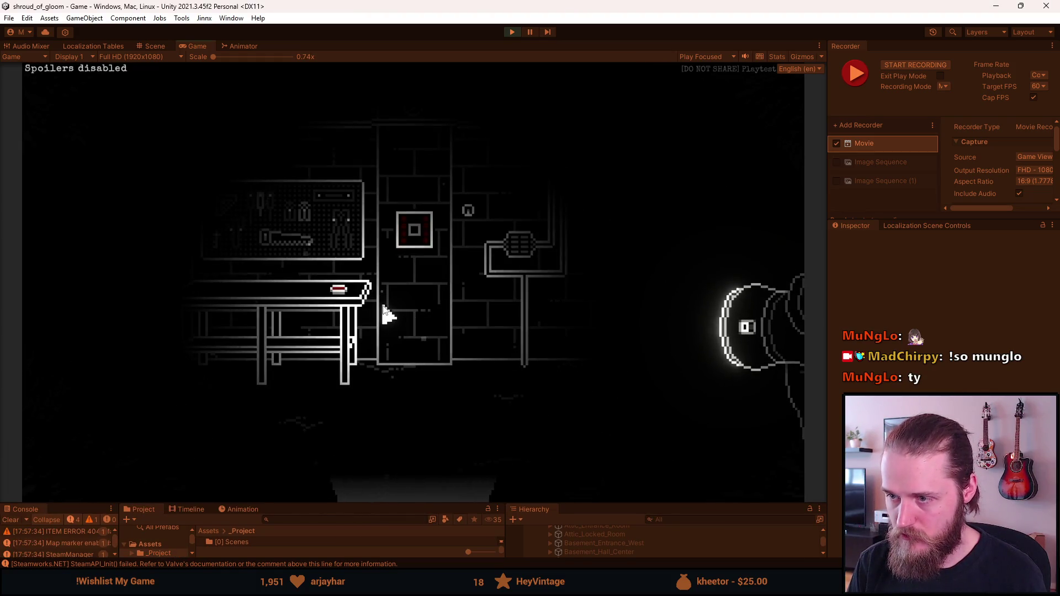
pyautogui.press('F1')
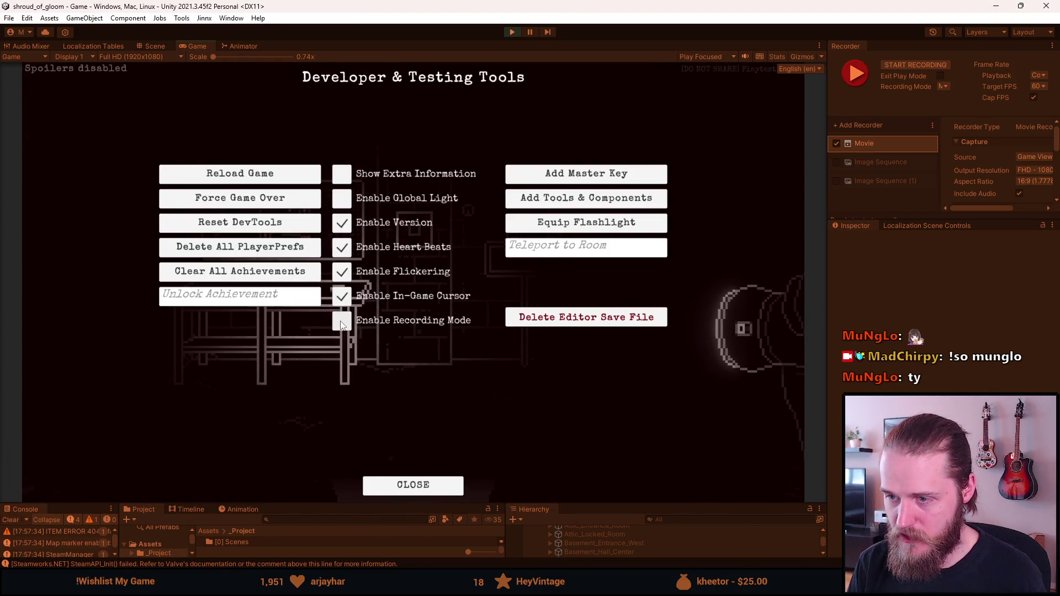
# - Enable Recording Mode, turn off the in-game cursor, and start a movie recording with F10
pyautogui.click(341, 323)
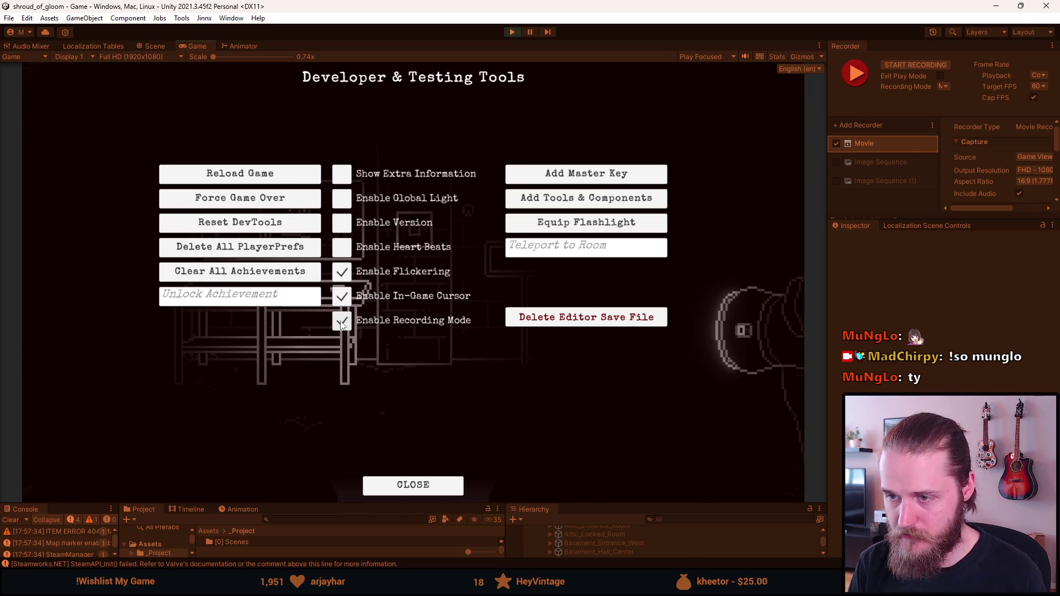
pyautogui.press('F1')
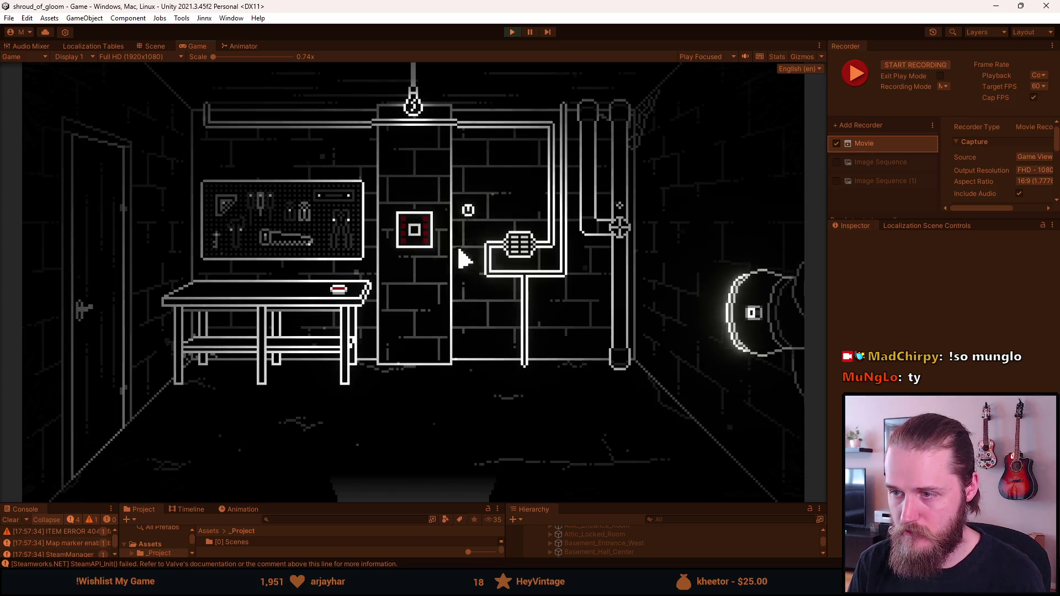
pyautogui.press('F1')
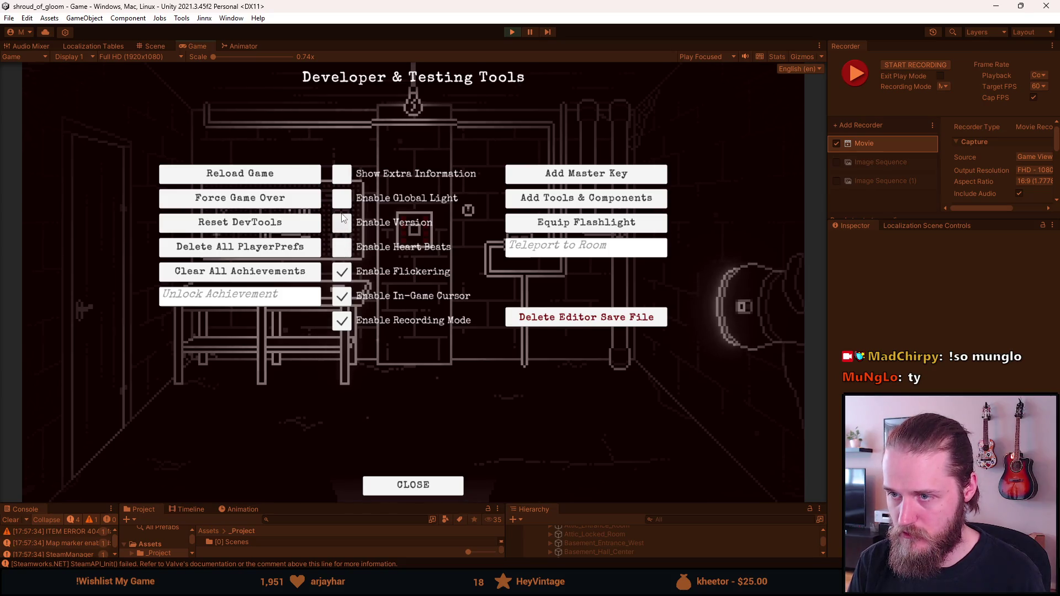
pyautogui.click(342, 297)
pyautogui.press('F1')
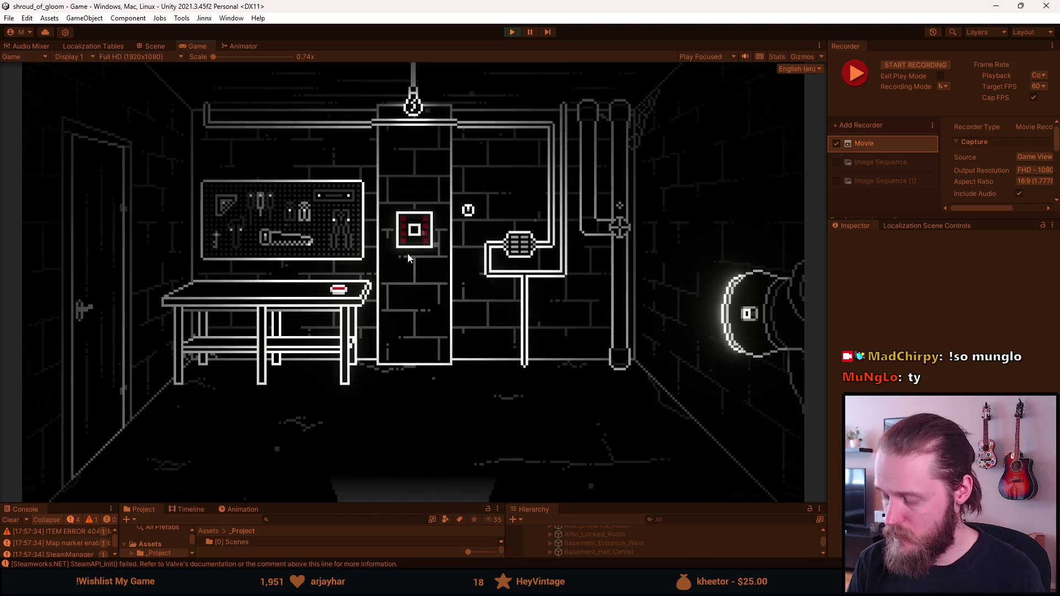
pyautogui.press('F10')
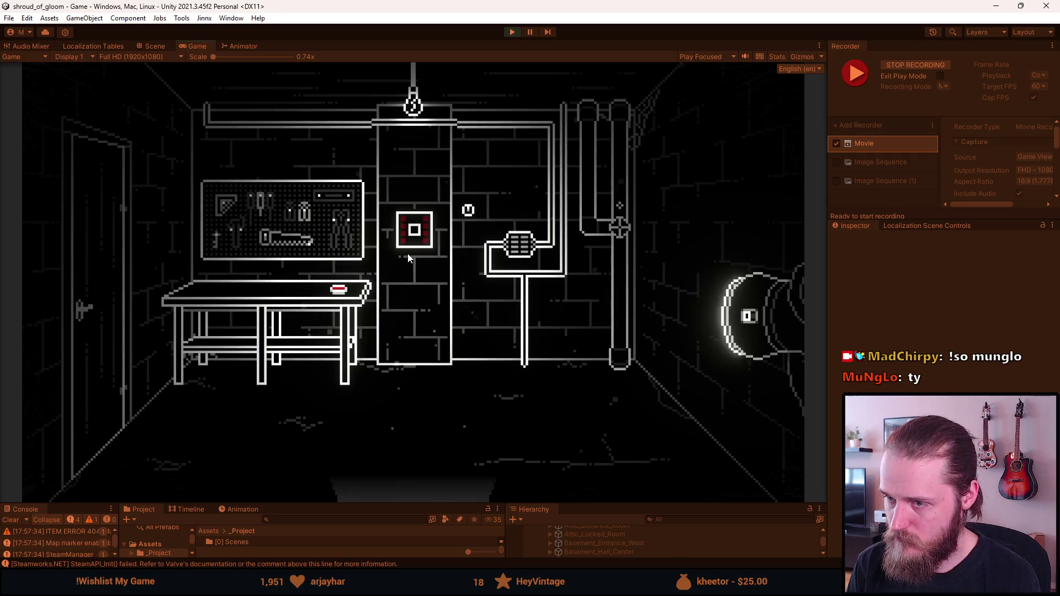
# - Stop the first workshop recording, then record and stop a second clip
pyautogui.hotkey('ctrl', 'F10')
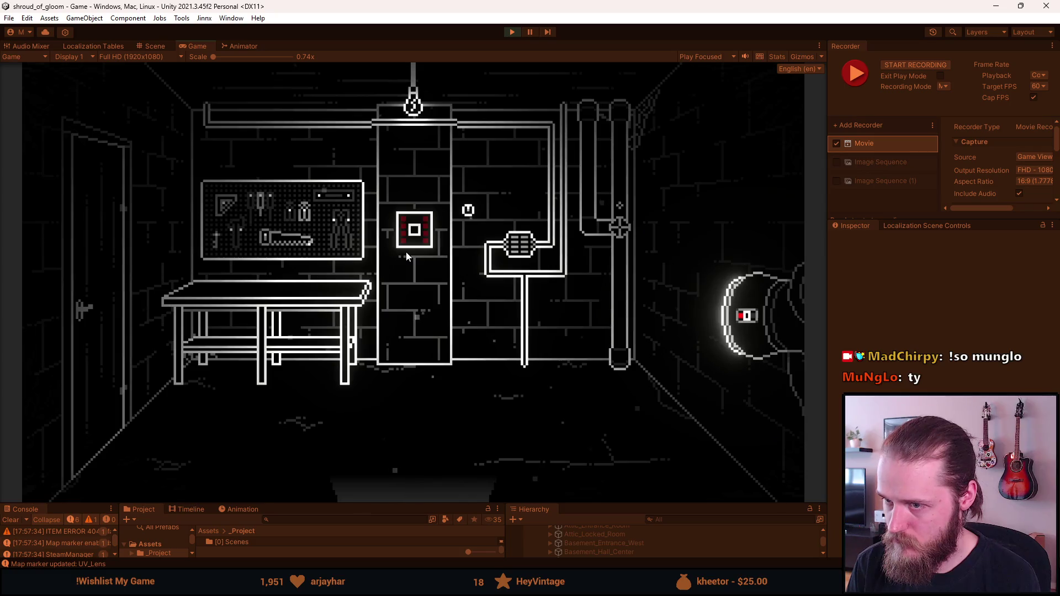
pyautogui.hotkey('ctrl', 'F10')
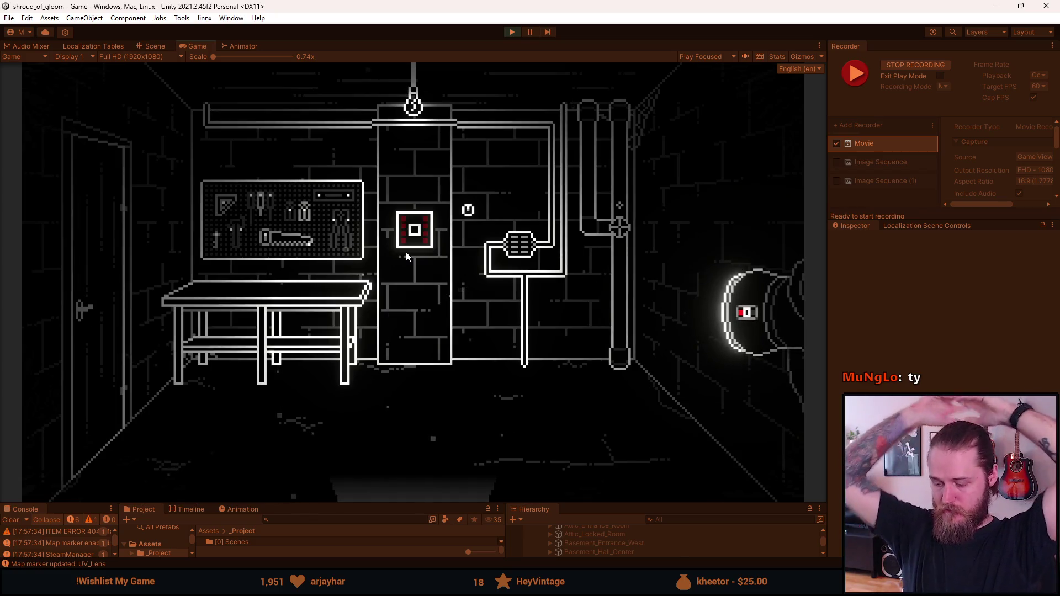
pyautogui.hotkey('ctrl', 'F10')
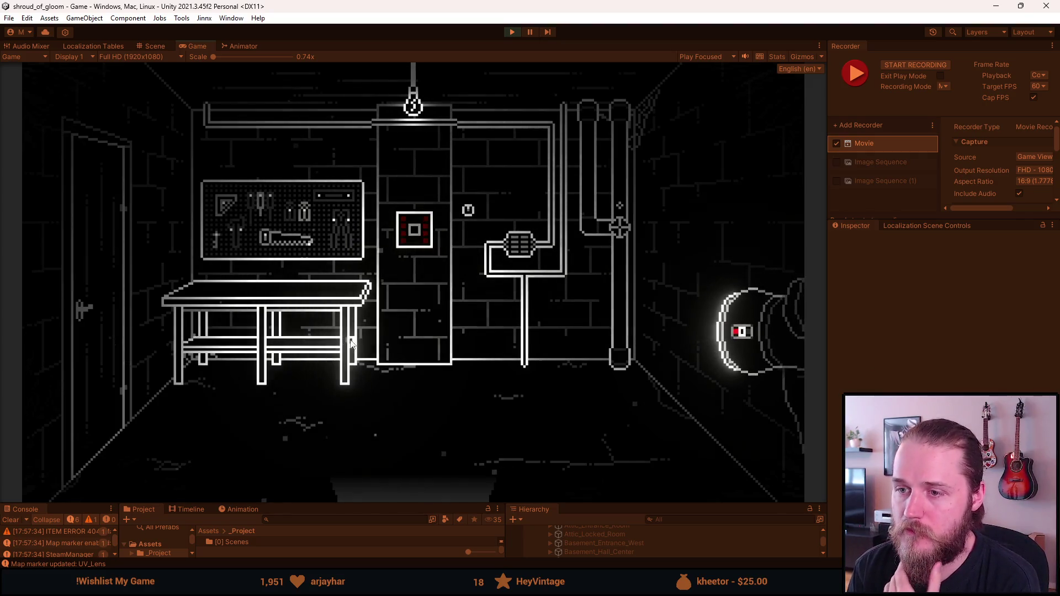
# - Open the pipe-valve grid puzzle, pull its lever, and rotate grid nodes to reroute the path
pyautogui.click(519, 245)
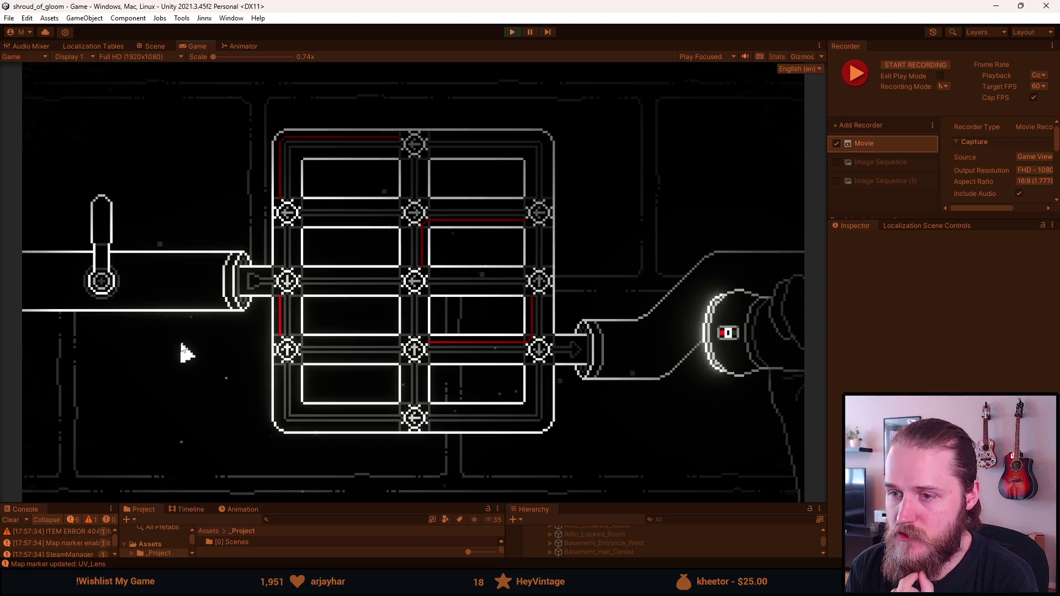
pyautogui.click(109, 246)
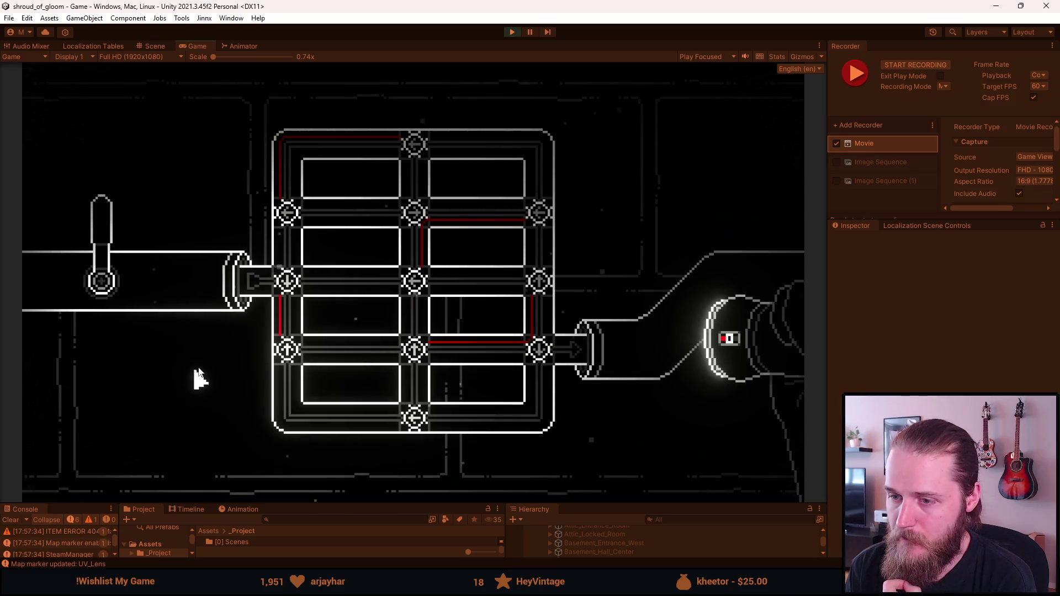
pyautogui.click(285, 280)
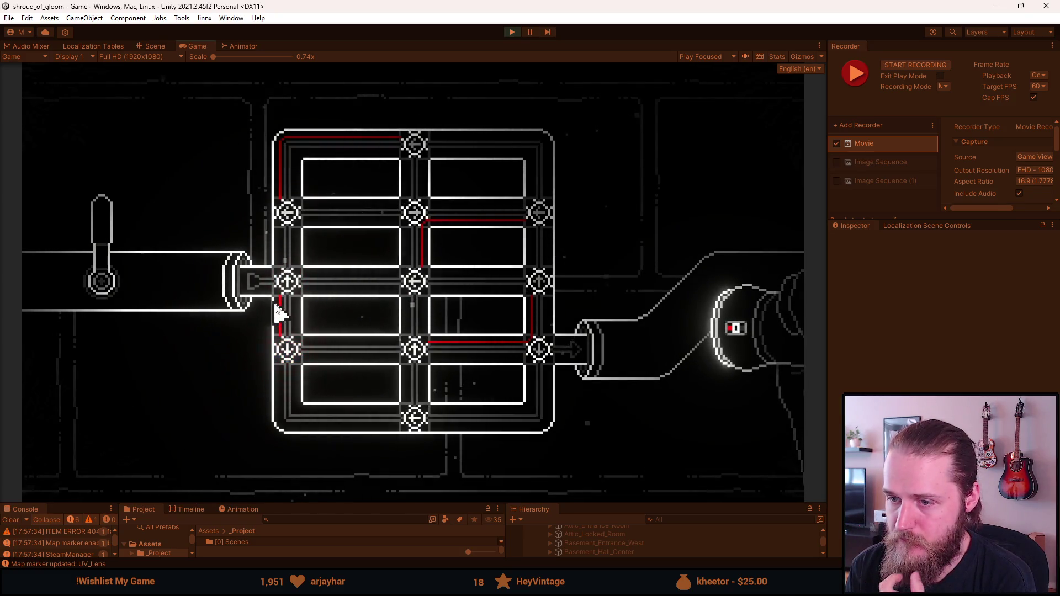
pyautogui.click(287, 282)
pyautogui.click(417, 283)
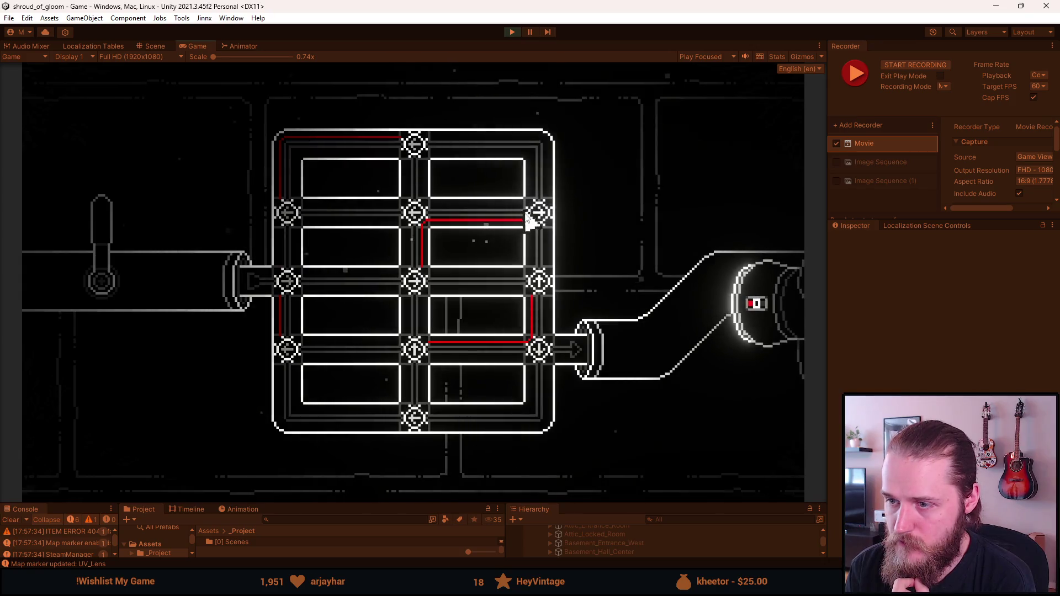
pyautogui.click(409, 288)
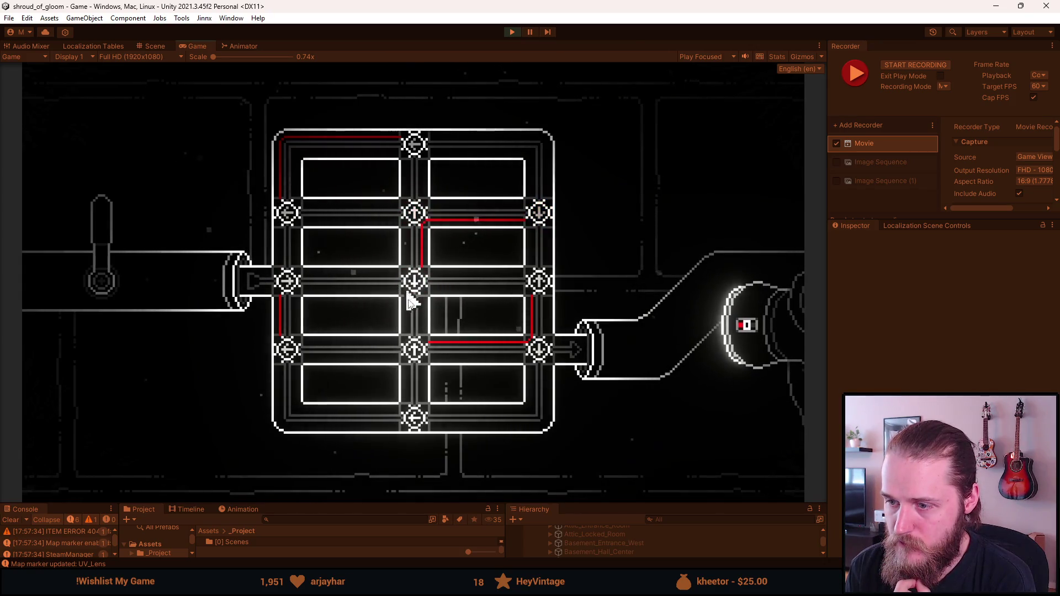
pyautogui.click(417, 353)
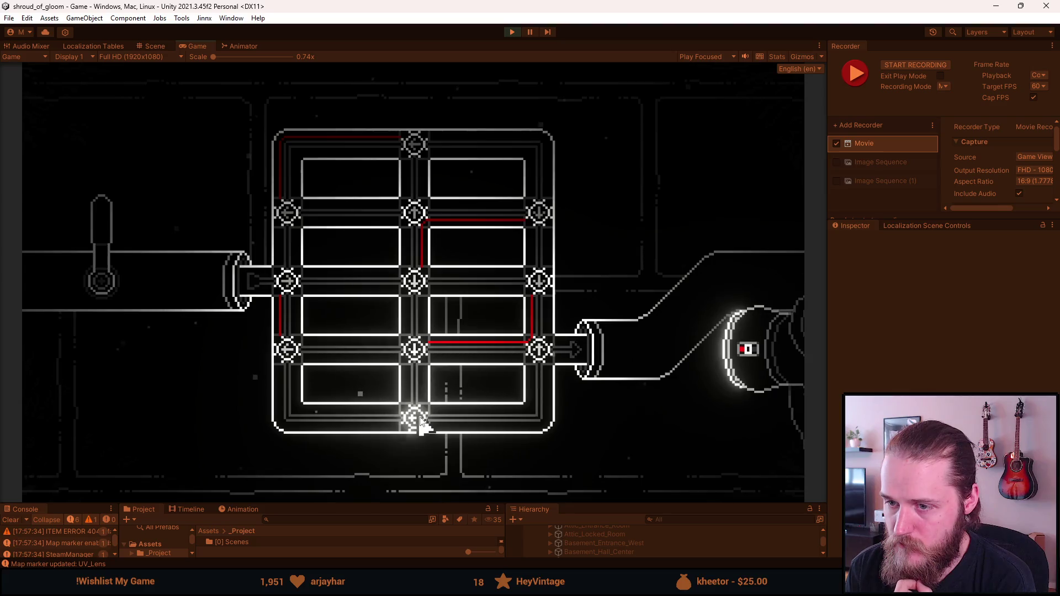
pyautogui.click(420, 423)
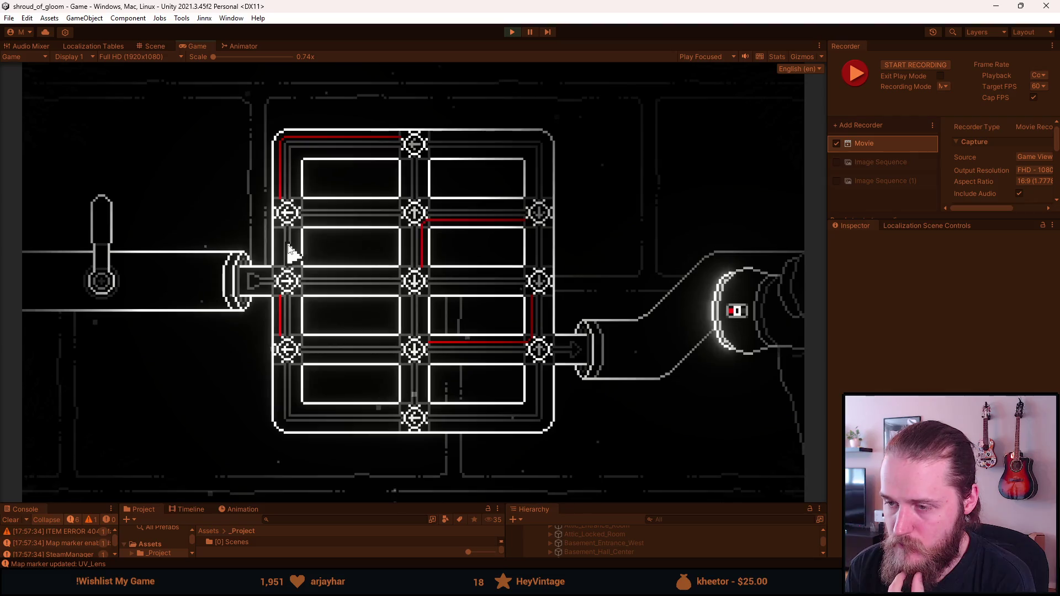
pyautogui.click(288, 280)
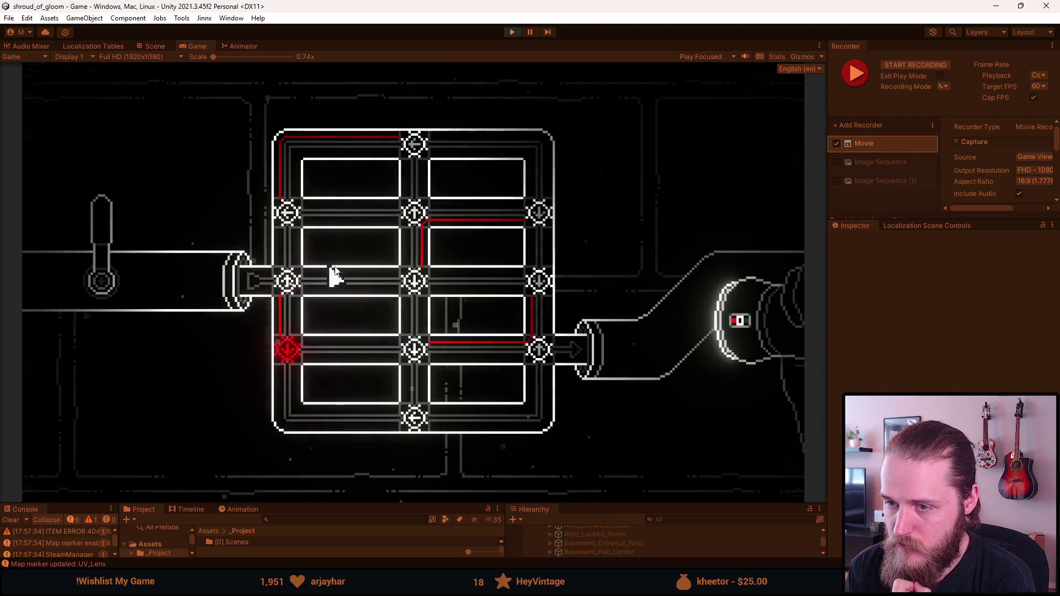
pyautogui.click(284, 217)
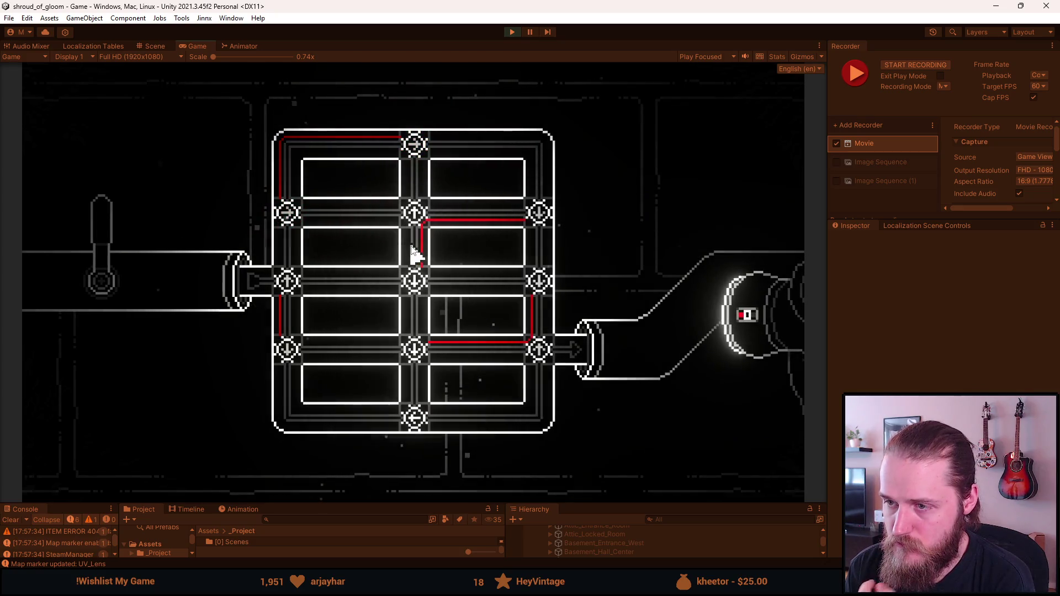
pyautogui.click(417, 226)
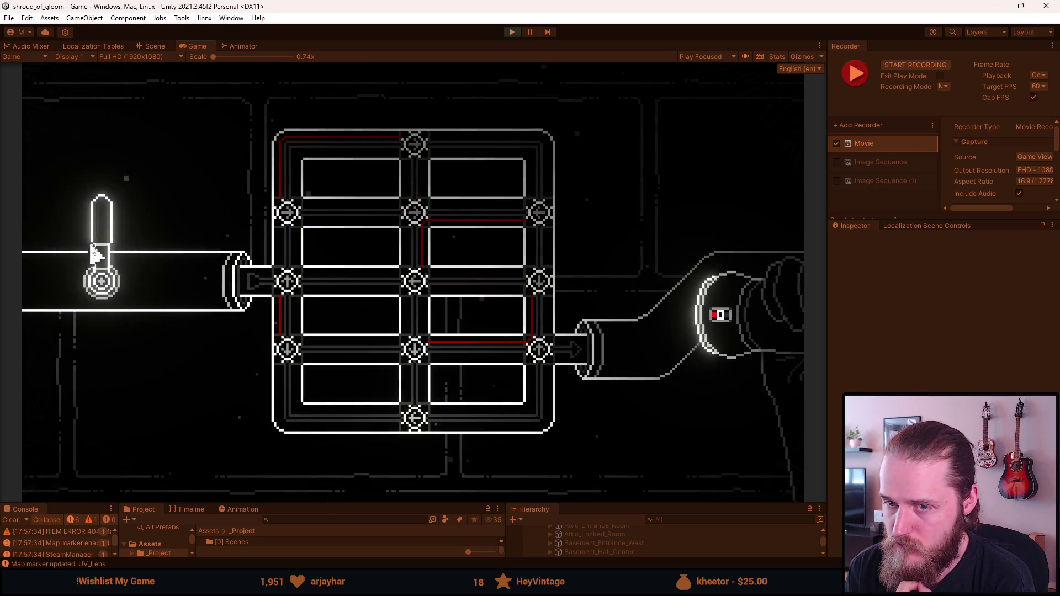
# - Pull the lever repeatedly to test power flow, adjusting centre, upper-centre and left nodes between pulls
pyautogui.click(101, 237)
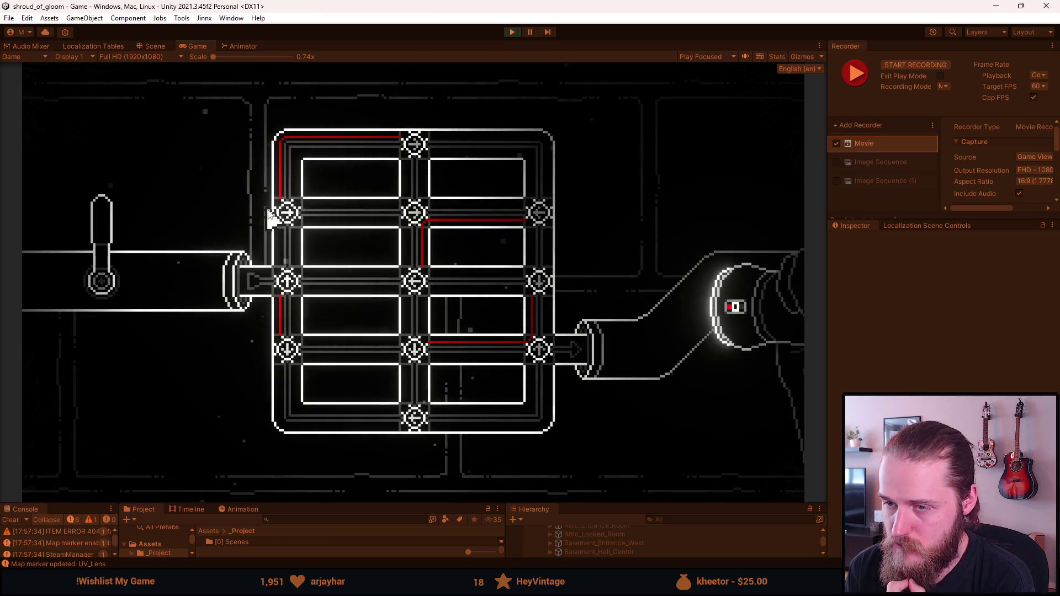
pyautogui.click(415, 218)
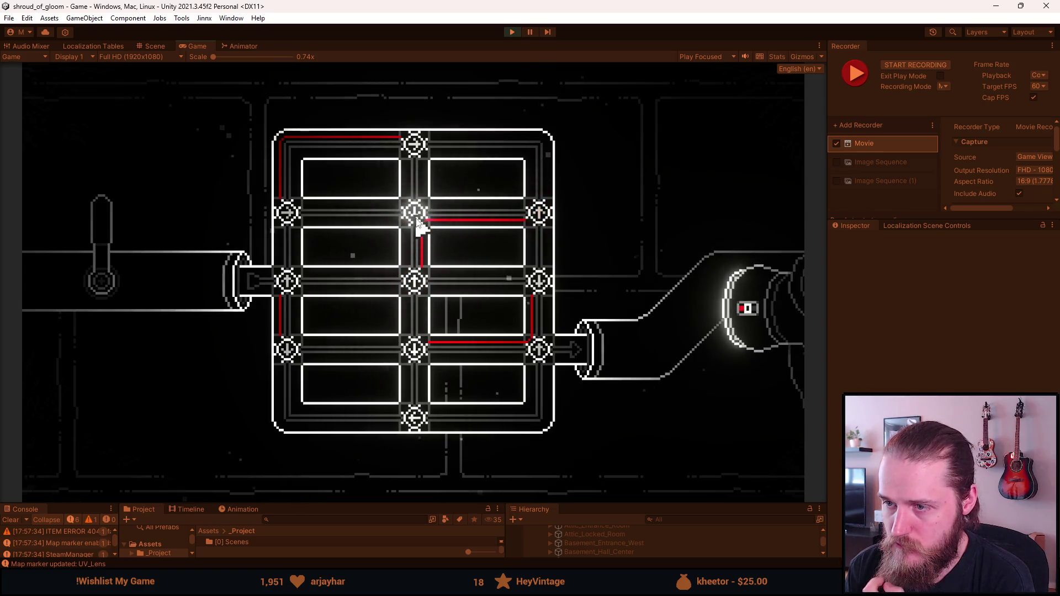
pyautogui.click(416, 217)
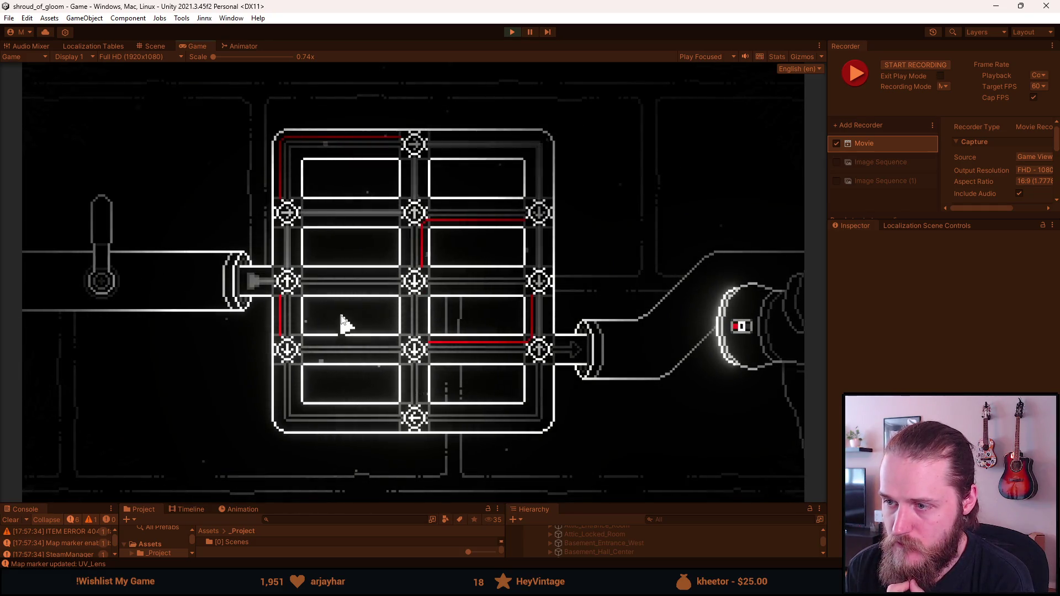
pyautogui.click(543, 217)
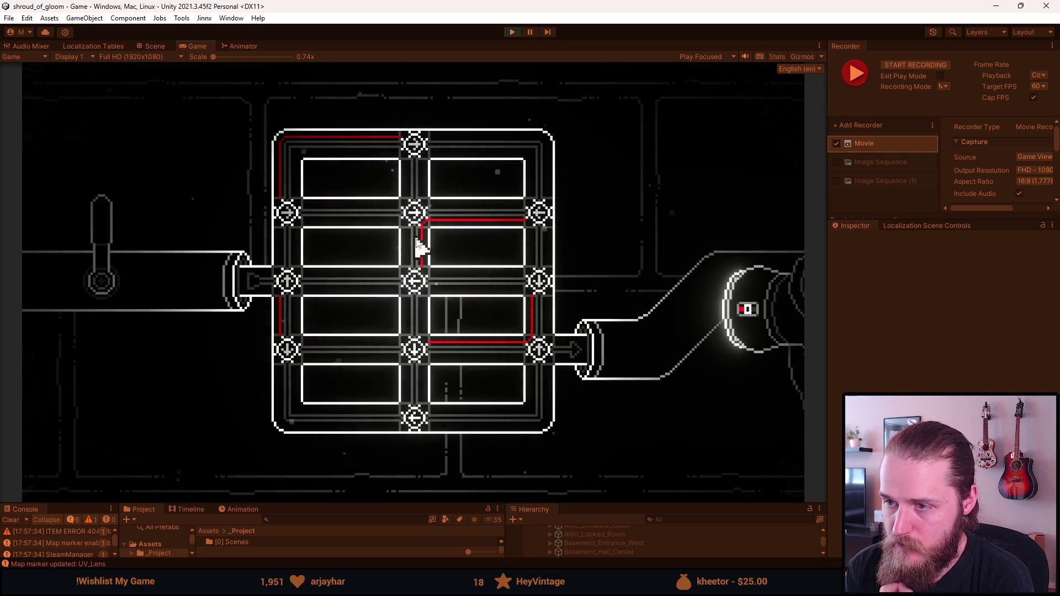
pyautogui.click(119, 233)
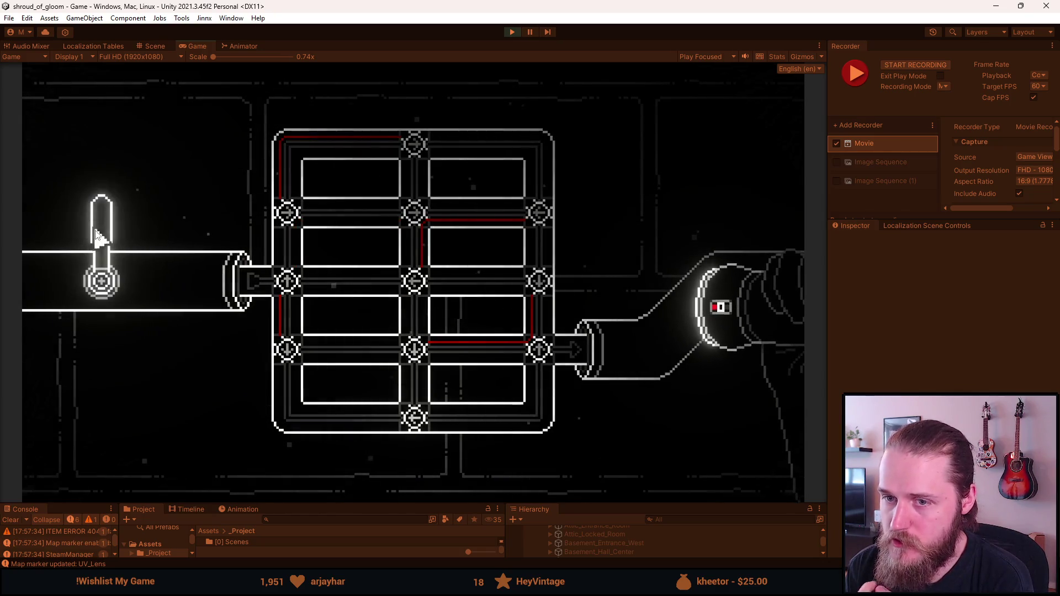
pyautogui.click(98, 236)
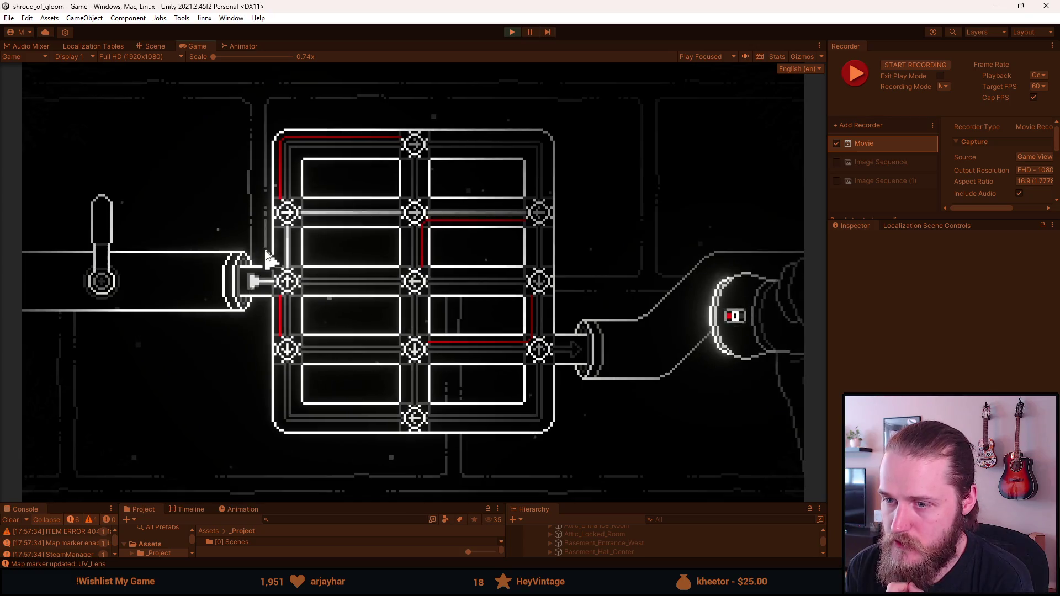
pyautogui.click(290, 282)
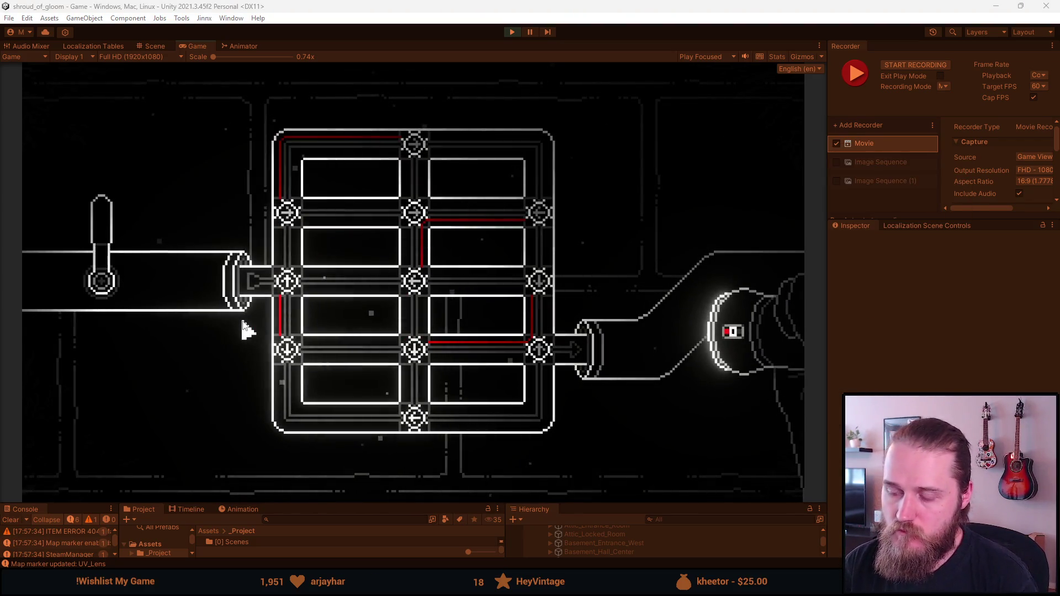
# - Leave the puzzle, peek at the wall lockbox, then rehearse the centre-valve turn and lever swing
pyautogui.click(211, 384)
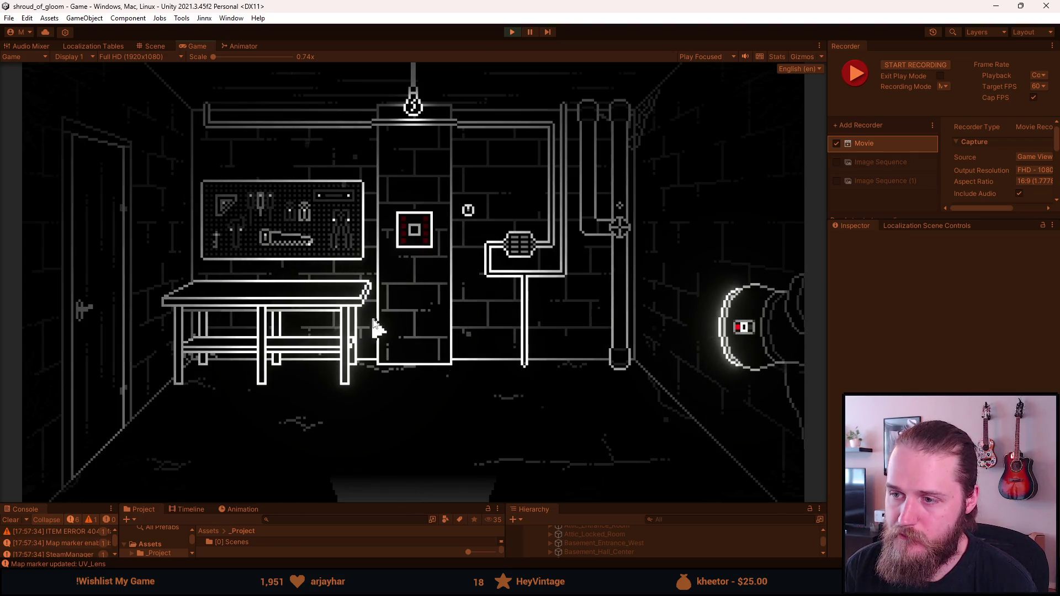
pyautogui.click(383, 301)
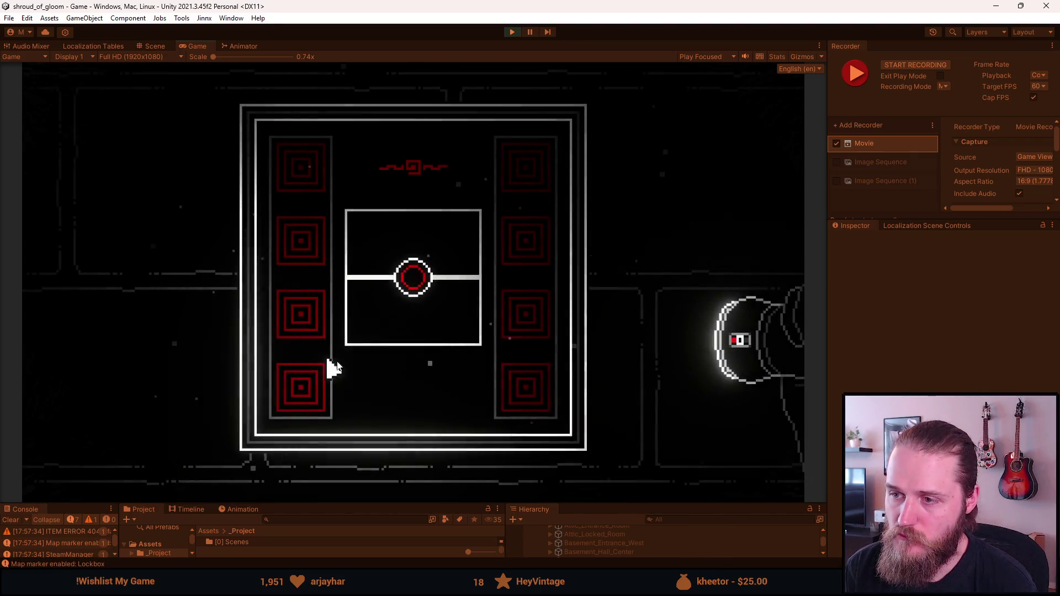
pyautogui.rightClick(370, 371)
pyautogui.click(516, 237)
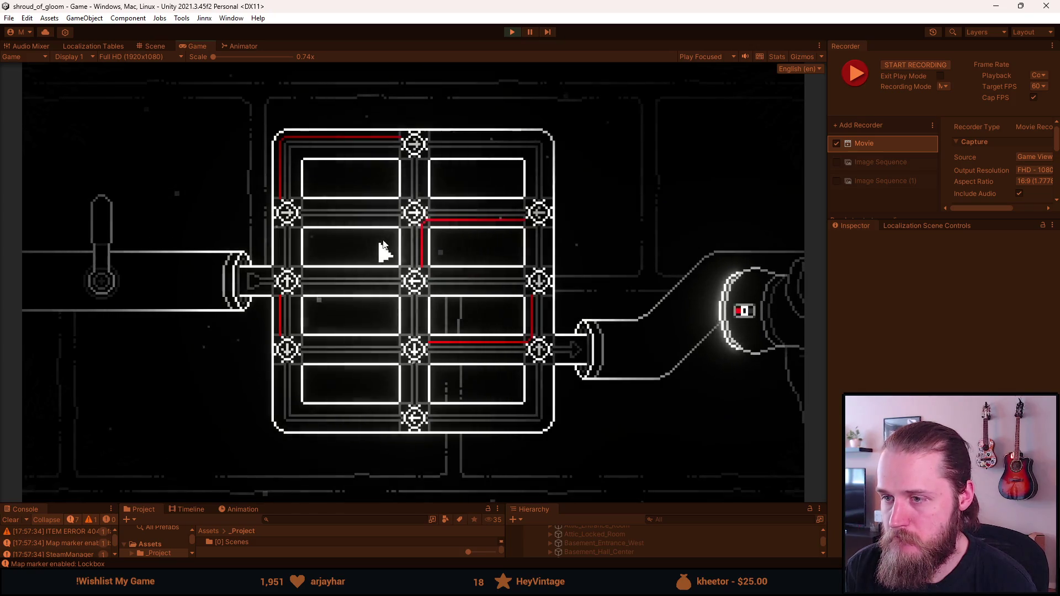
pyautogui.click(406, 226)
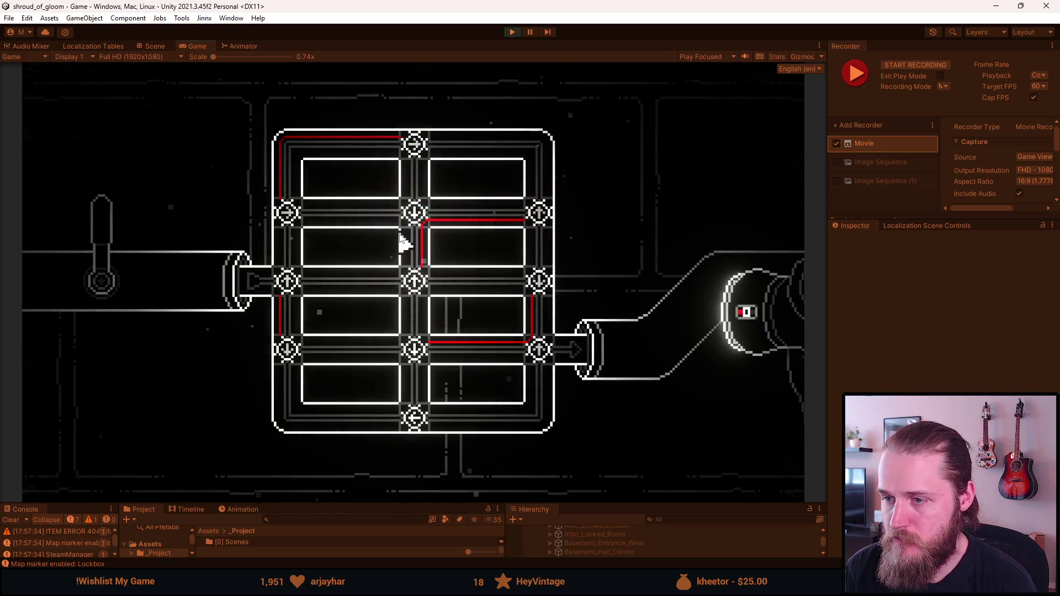
pyautogui.moveTo(82, 263); pyautogui.dragTo(144, 242)
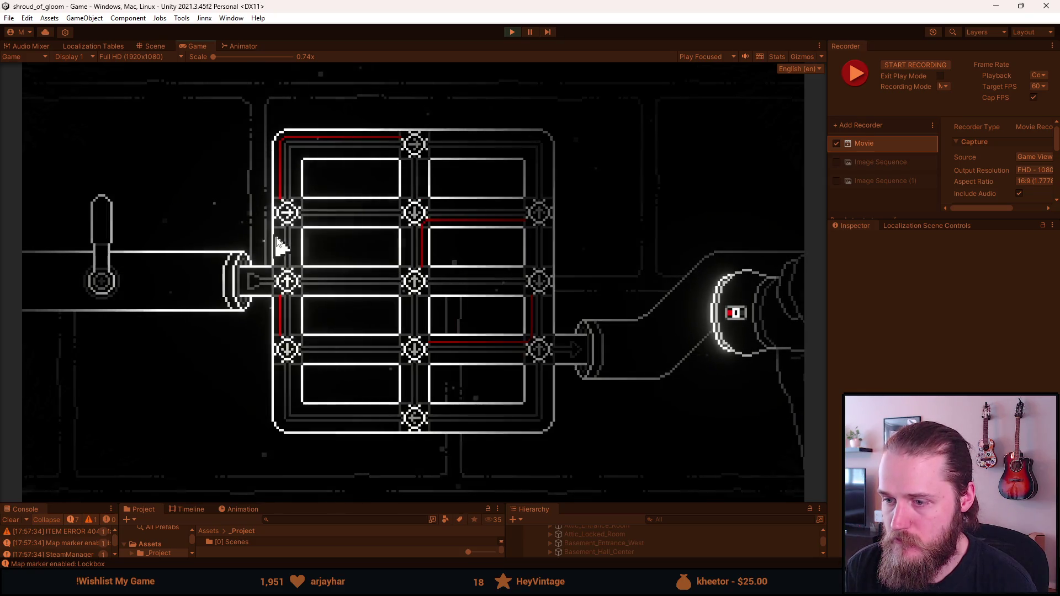
pyautogui.rightClick(276, 238)
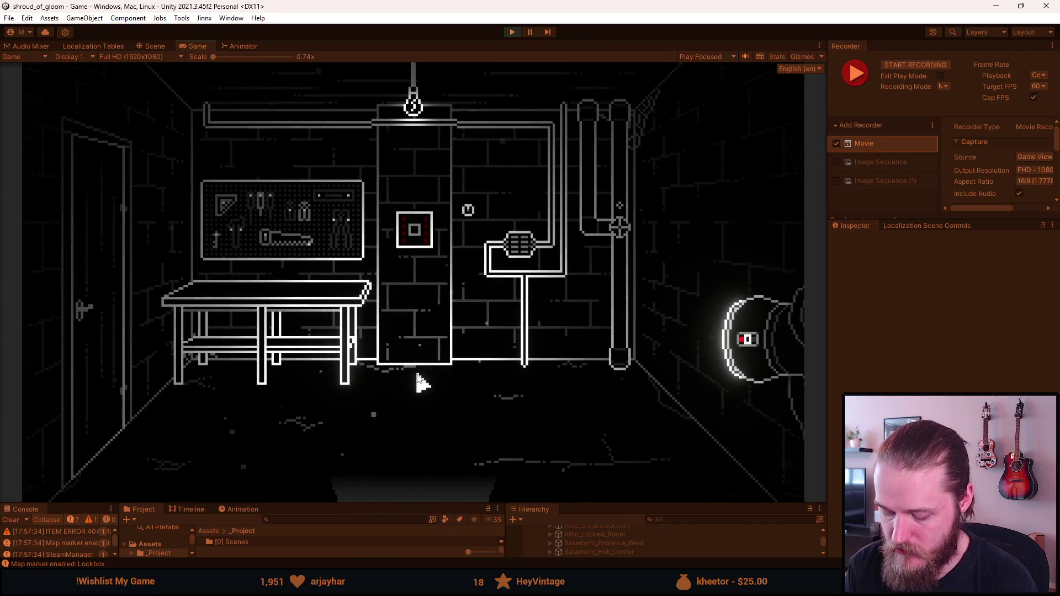
# - Record a clip of opening the valve puzzle and turning the left lever
pyautogui.press('F10')
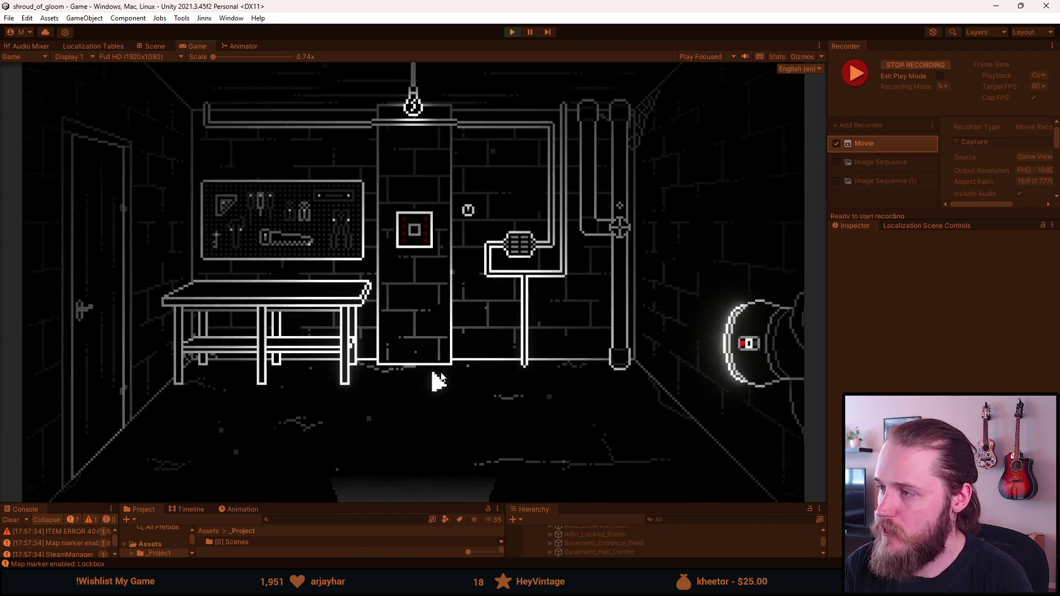
pyautogui.click(519, 247)
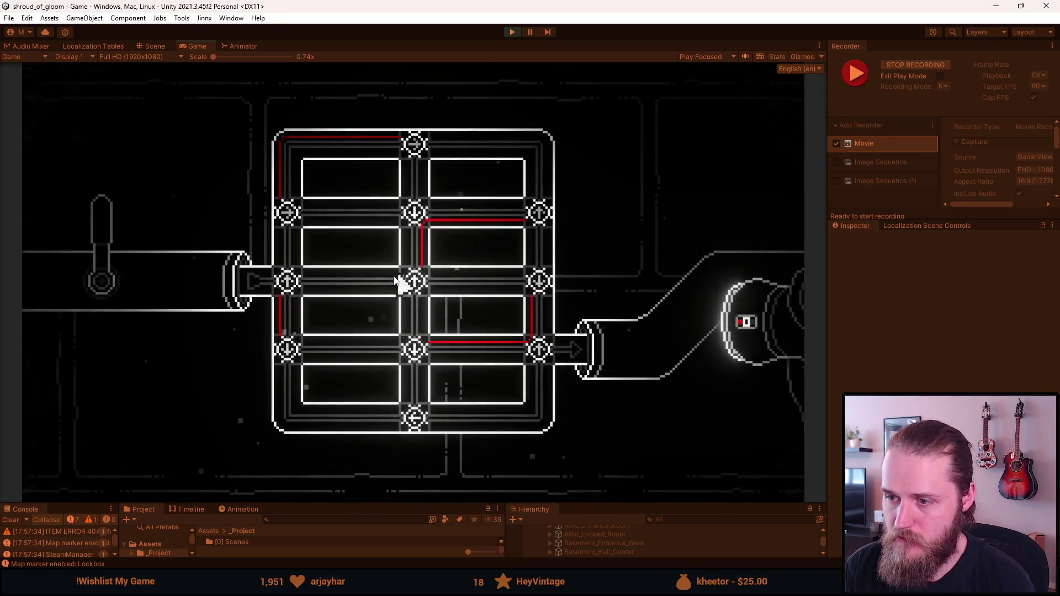
pyautogui.click(105, 237)
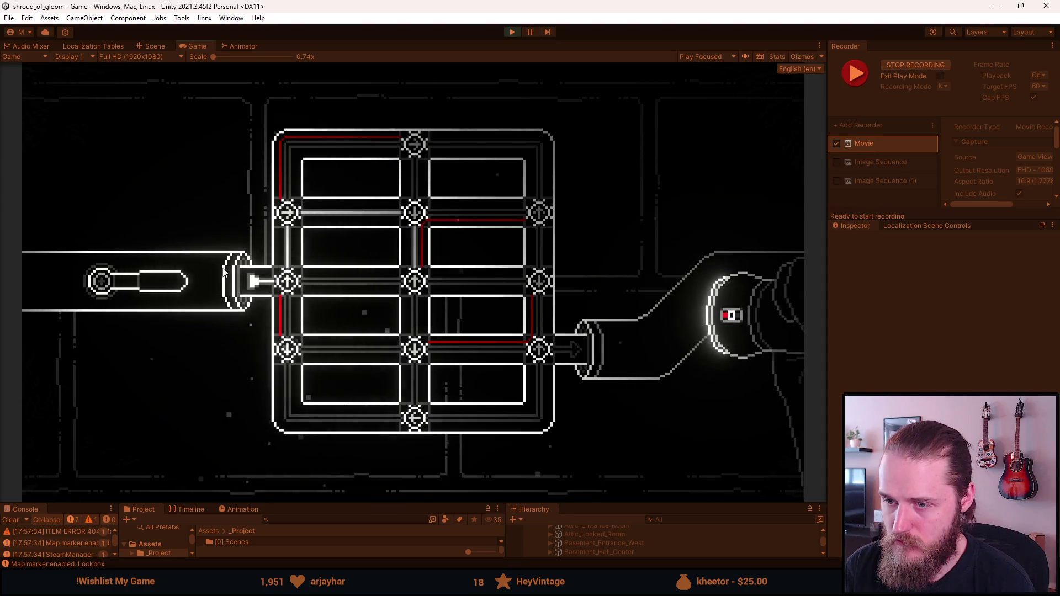
pyautogui.hotkey('ctrl', 'F10')
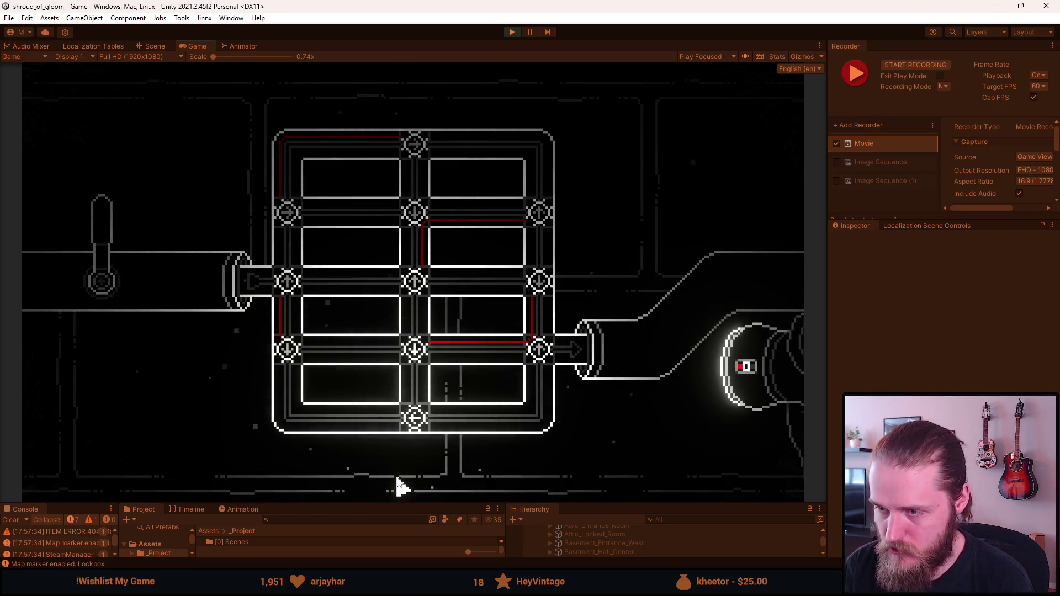
pyautogui.click(397, 478)
# - Record another clip of opening the grid puzzle, rotating the centre valve and swinging the lever
pyautogui.hotkey('ctrl', 'F10')
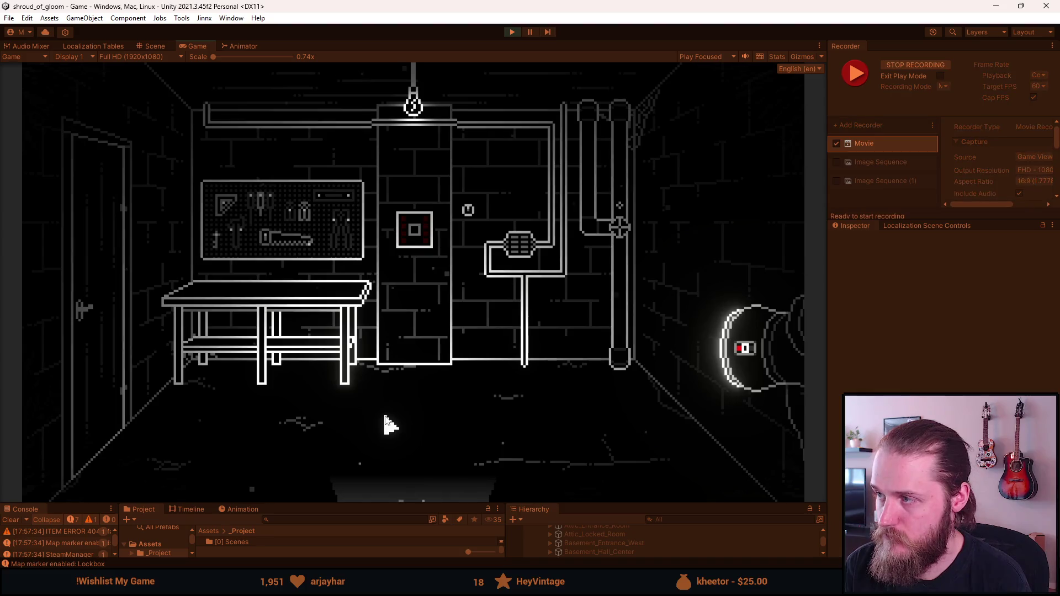
pyautogui.click(506, 258)
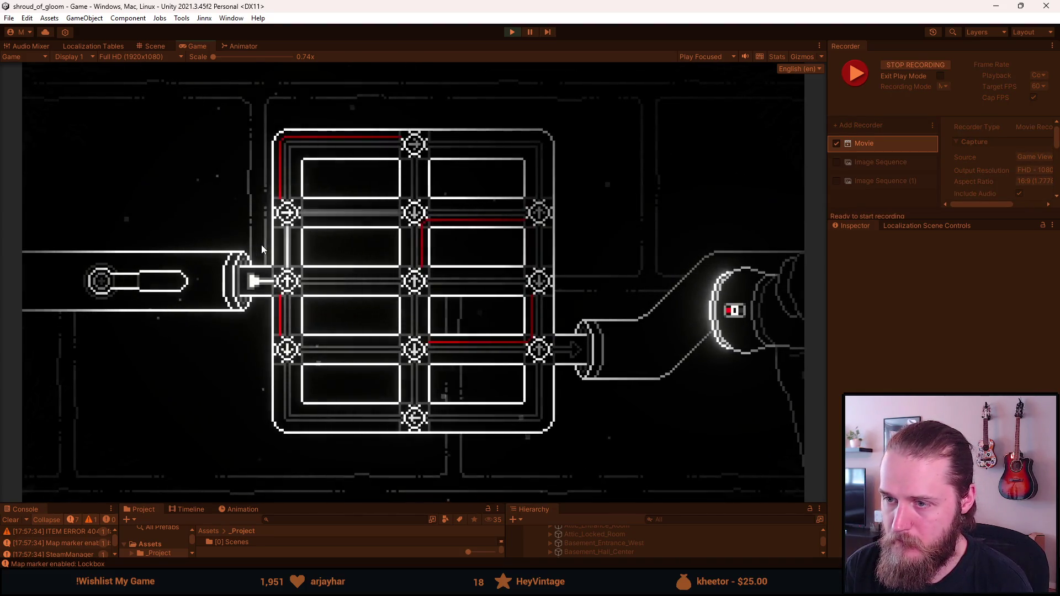
pyautogui.click(416, 219)
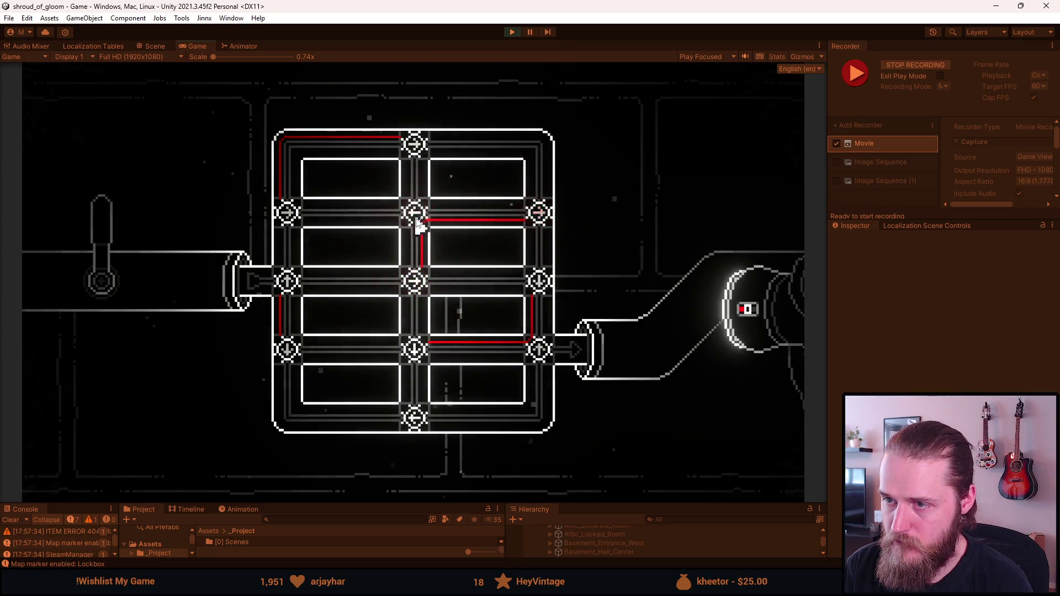
pyautogui.click(112, 236)
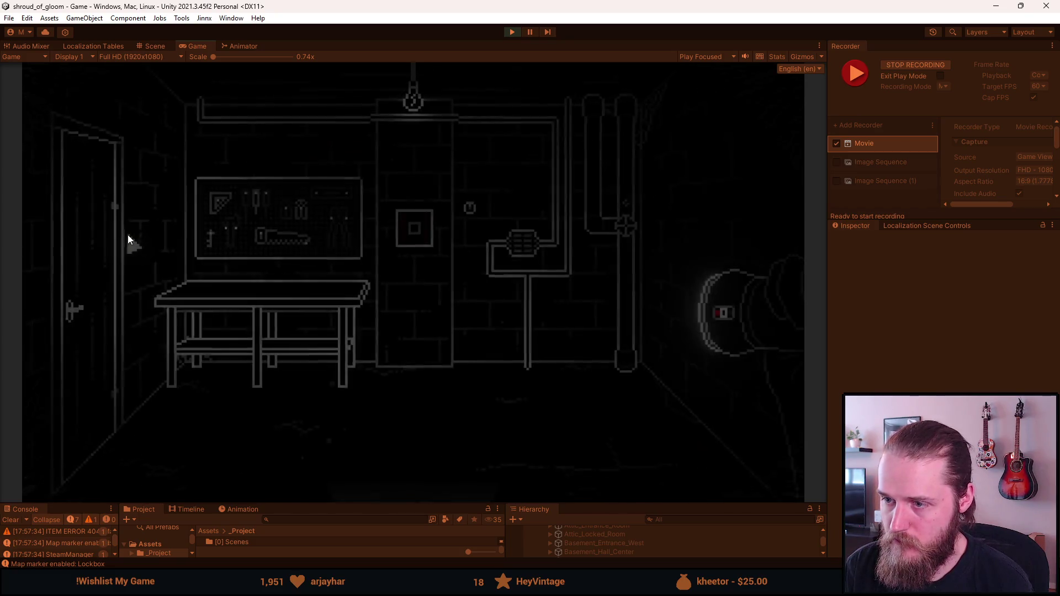
pyautogui.press('F10')
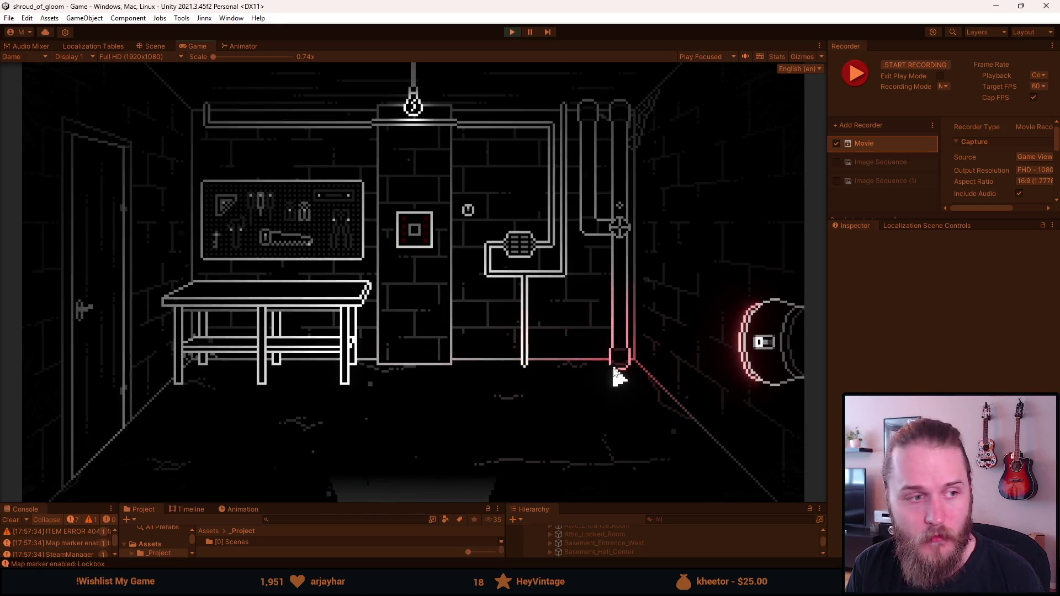
# - Turn the valve on the basement wall in the Game view so its pipes glow red
pyautogui.click(473, 217)
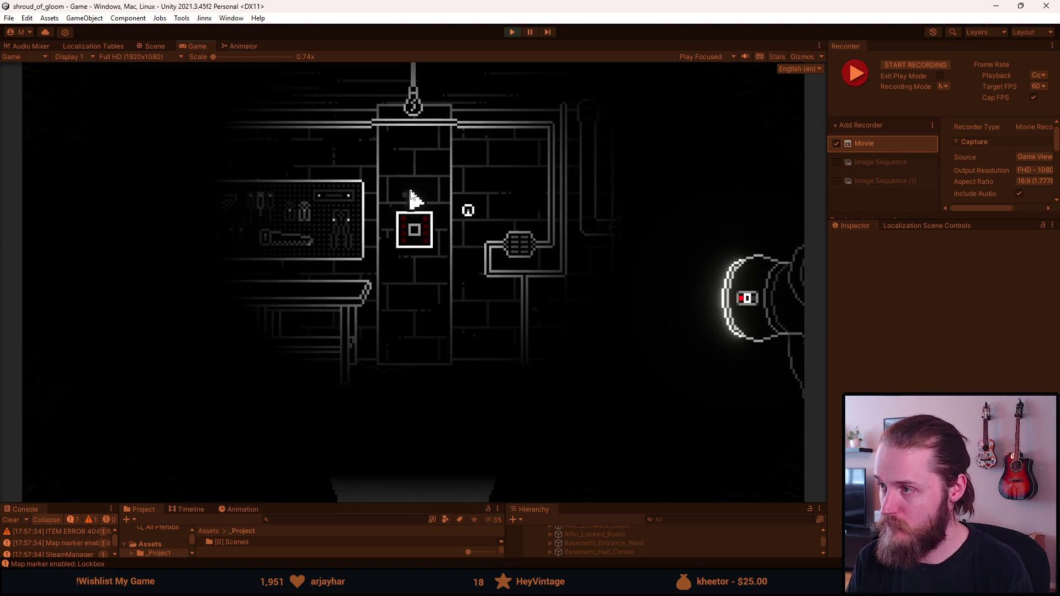
# - Record the basement room fading to darkness with Enable In-Game Cursor unchecked, then reopen the dev tools
pyautogui.press('F10')
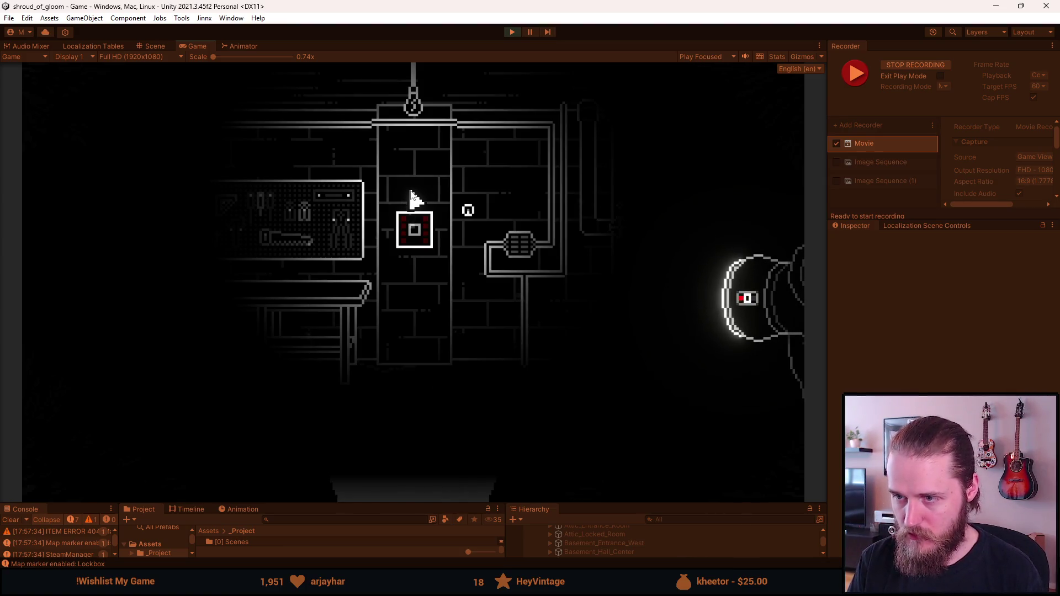
pyautogui.press('F1')
pyautogui.click(342, 296)
pyautogui.press('F1')
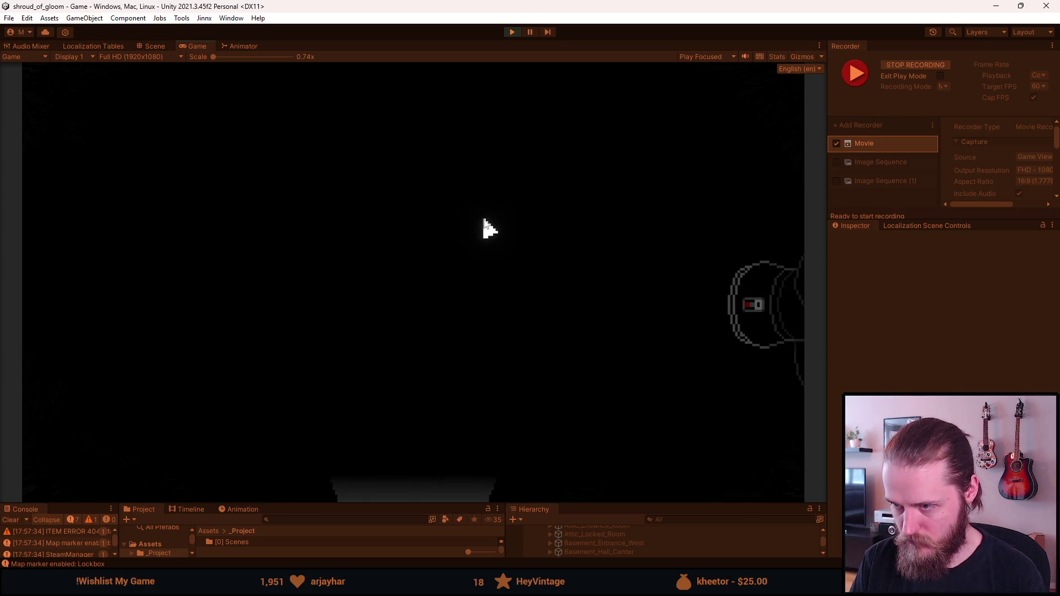
pyautogui.press('F10')
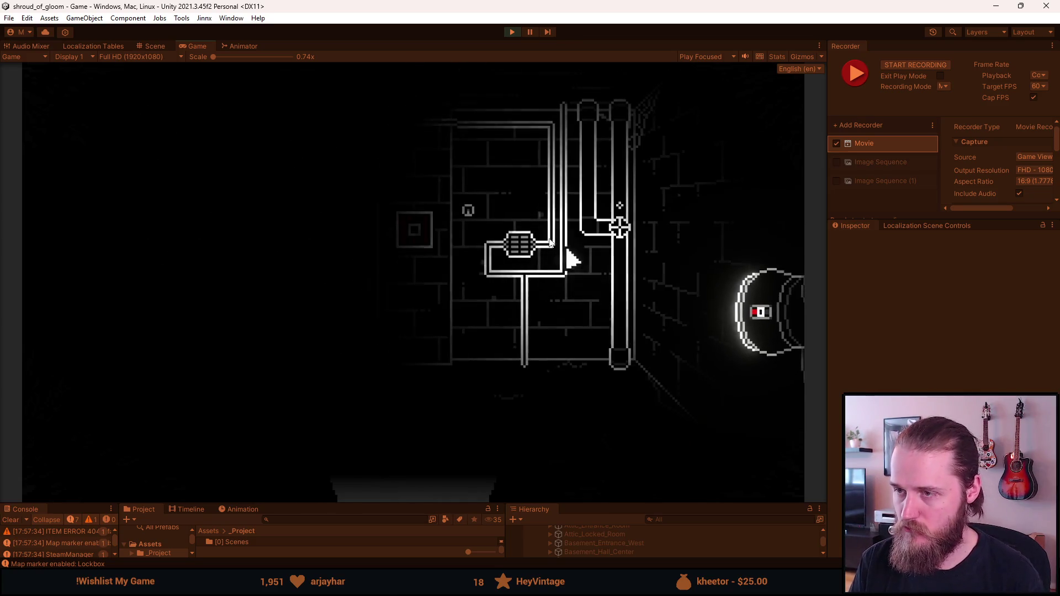
pyautogui.press('F1')
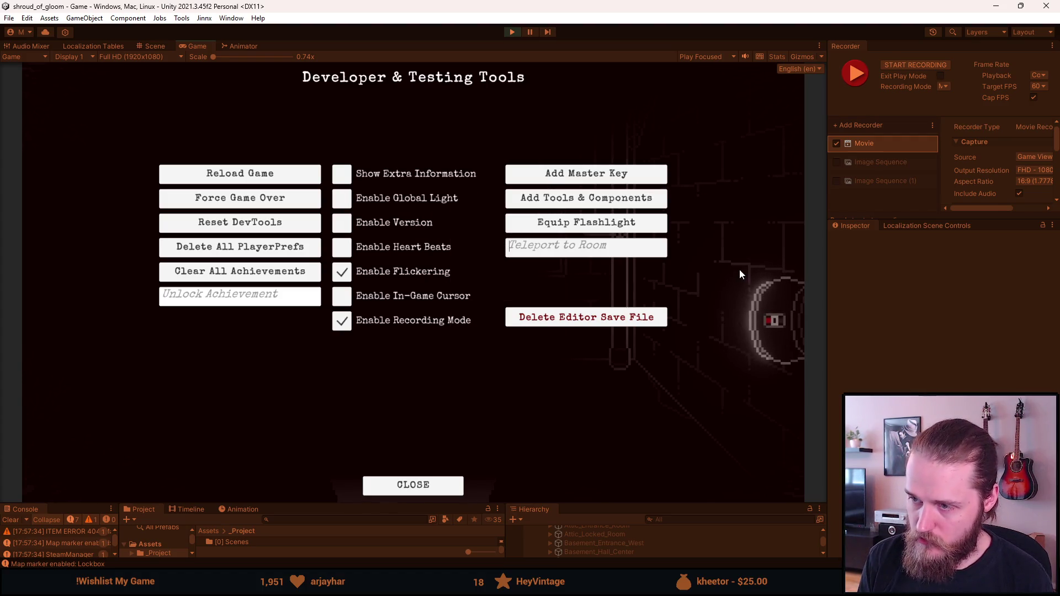
# - Enter Basement_Hall_Center in Teleport to Room to teleport there, then close and reopen the dev tools
pyautogui.write('Basement_Hall_Center')
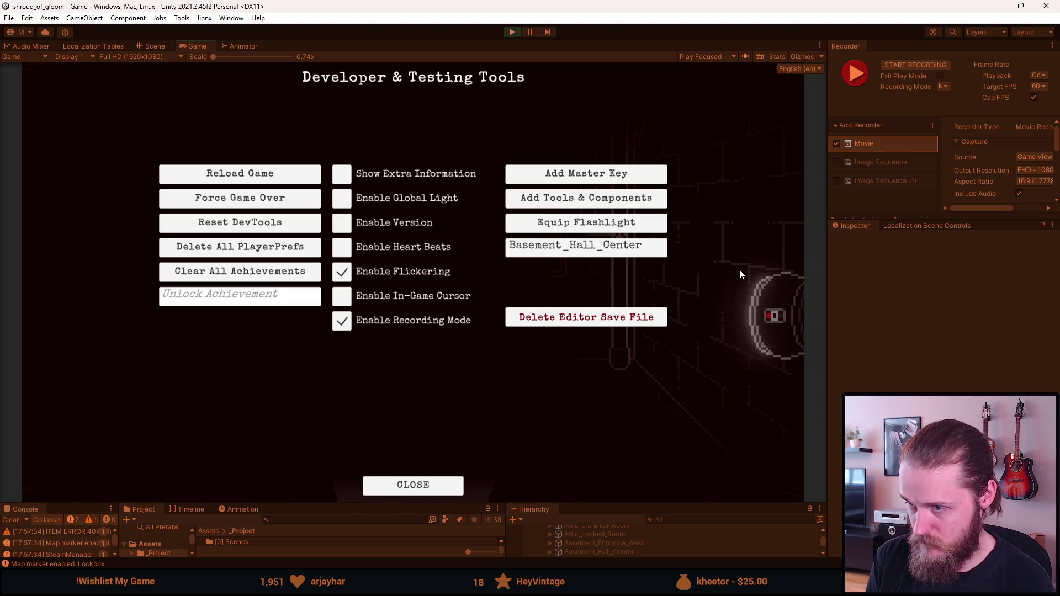
pyautogui.press('Return')
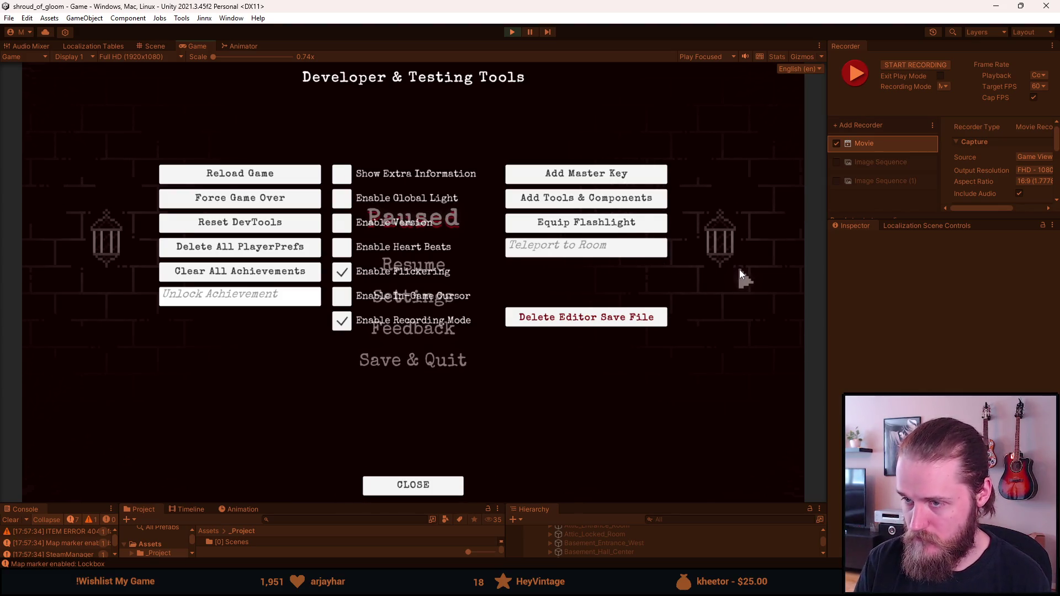
pyautogui.click(417, 484)
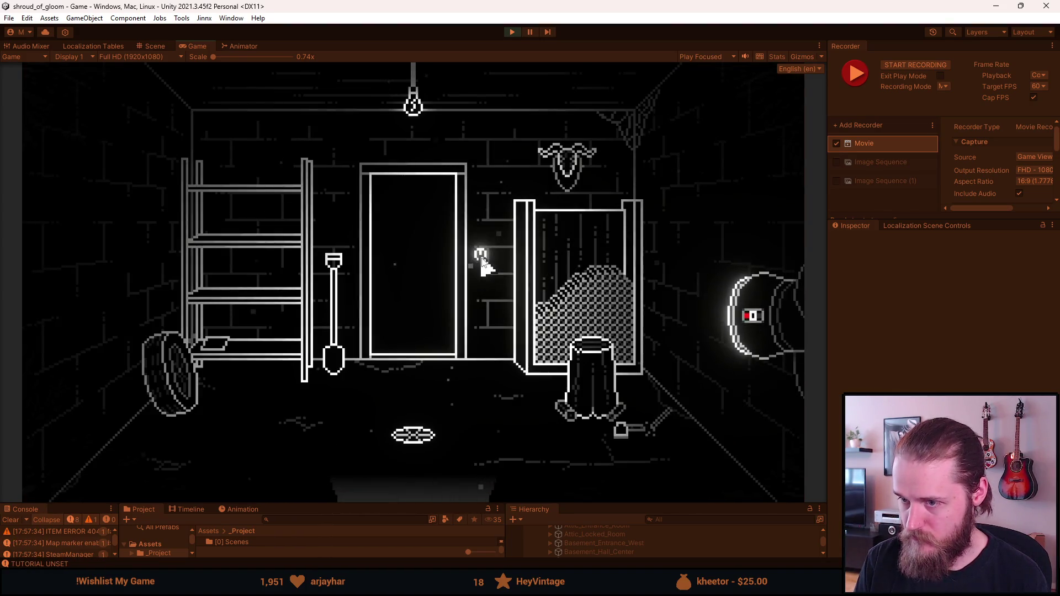
pyautogui.press('F1')
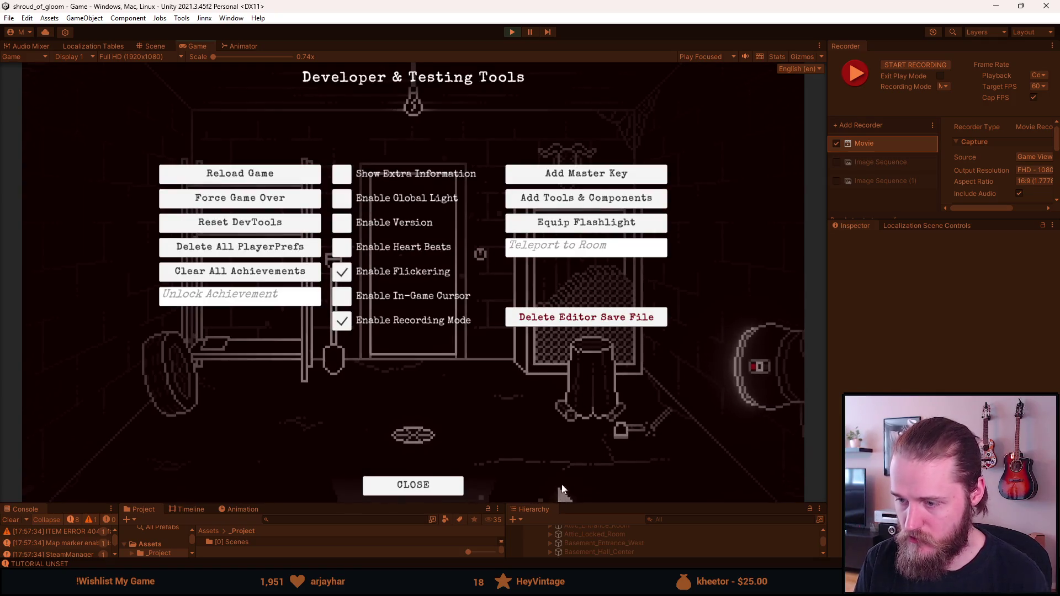
# - Select the Exit object under Basement_Entrance_SouthEast > Passage_Basement in the Hierarchy, then restore the Game view
pyautogui.moveTo(578, 503); pyautogui.dragTo(578, 313)
pyautogui.click(552, 406)
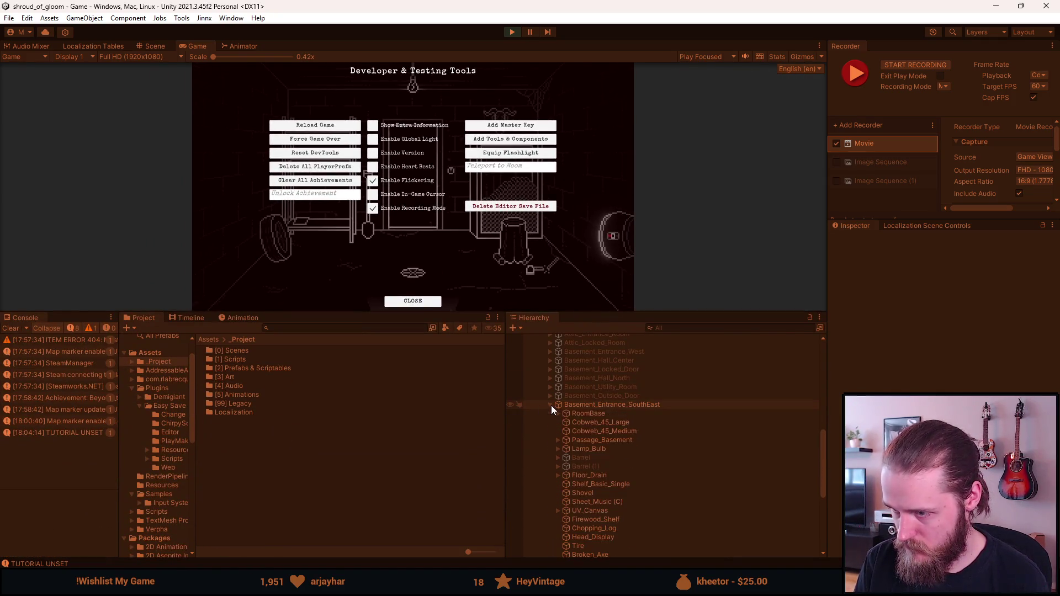
pyautogui.scroll(-3, 638, 462)
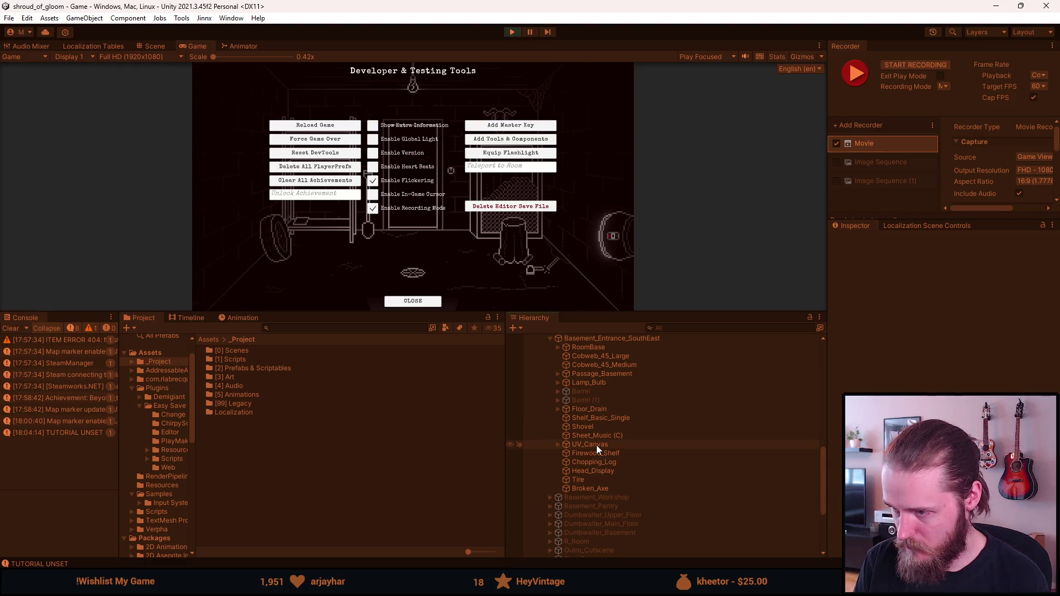
pyautogui.scroll(3, 589, 436)
pyautogui.scroll(2, 605, 499)
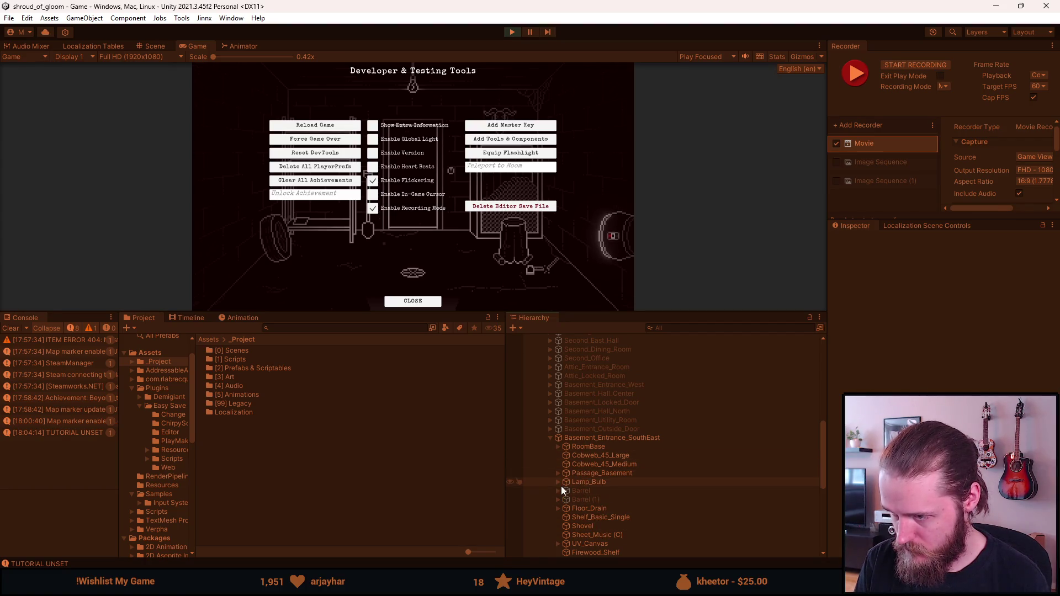
pyautogui.click(558, 474)
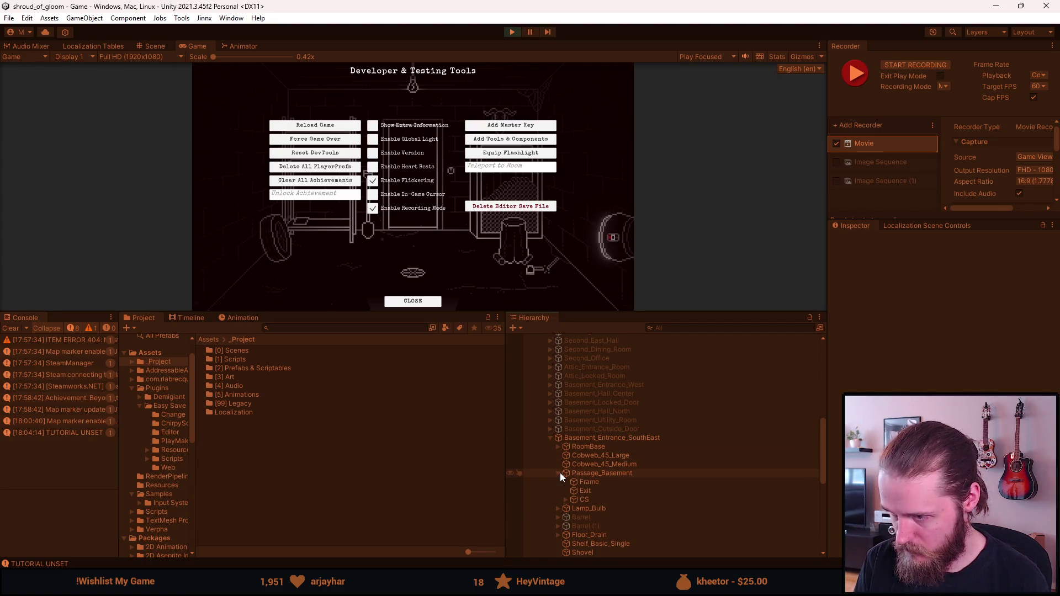
pyautogui.click(598, 489)
pyautogui.scroll(-3, 939, 331)
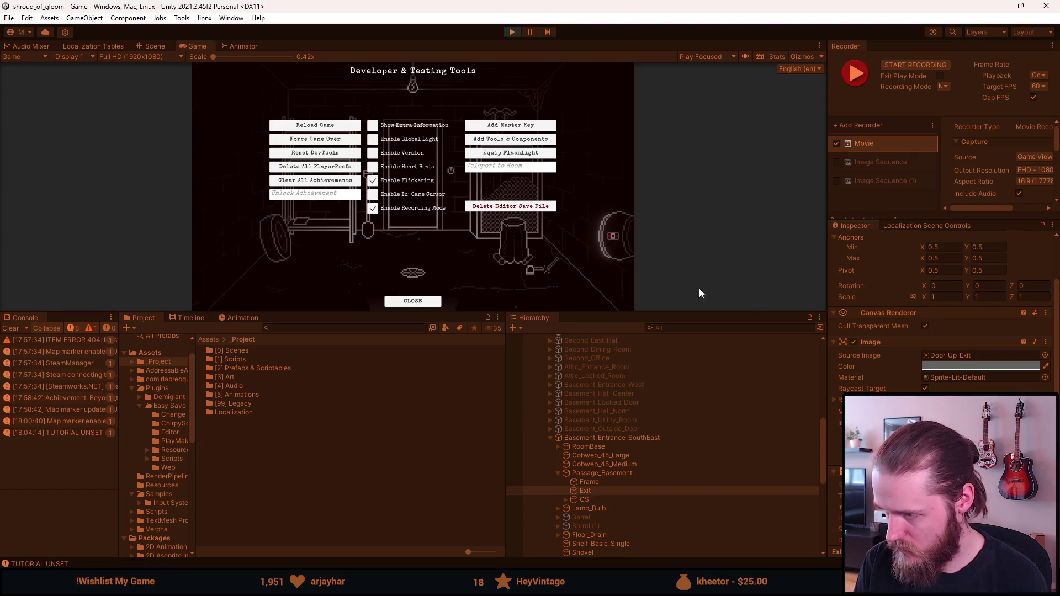
pyautogui.moveTo(470, 310); pyautogui.dragTo(473, 498)
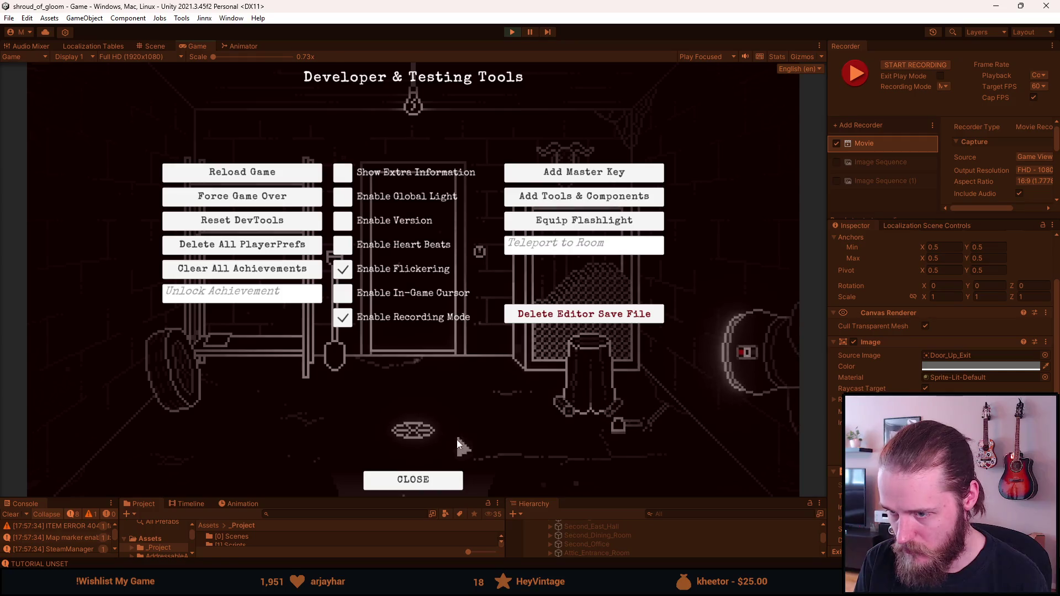
# - Return to the editor, resize the Game view back to full height and toggle the dev tools
pyautogui.press('Escape')
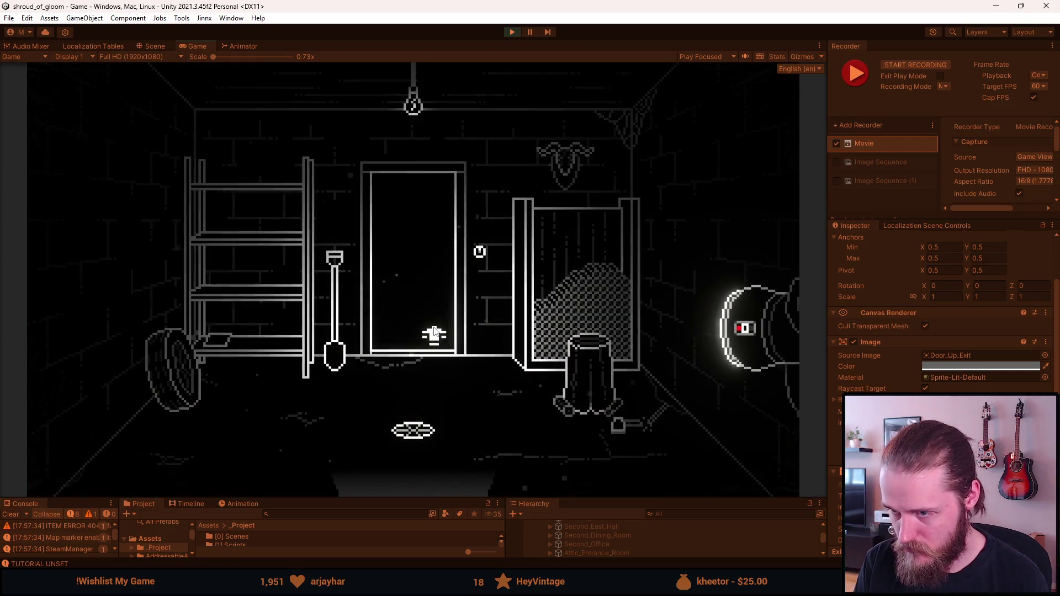
pyautogui.hotkey('alt', 'Tab')
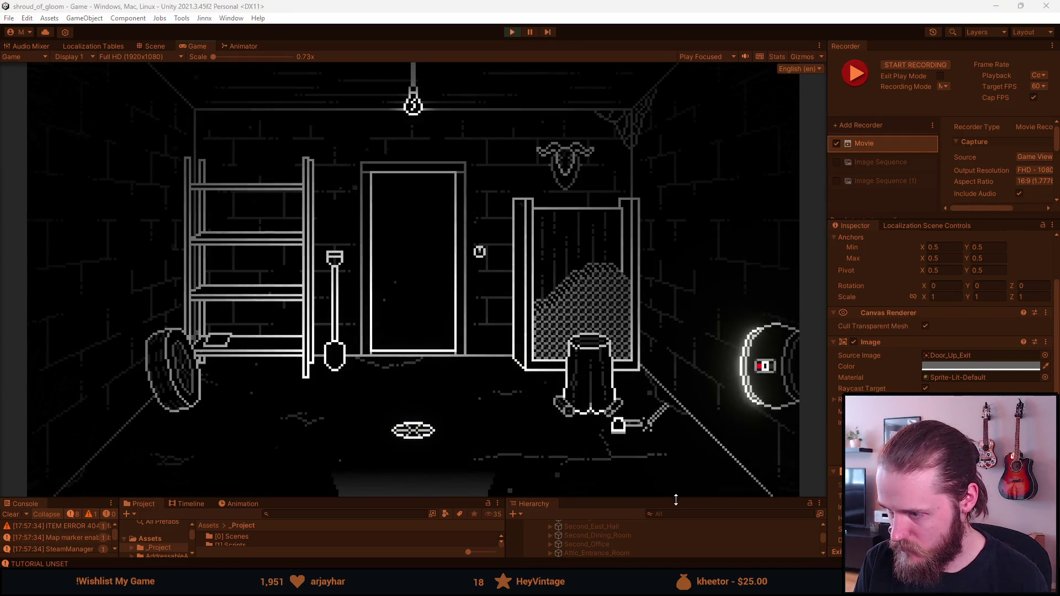
pyautogui.moveTo(674, 498); pyautogui.dragTo(738, 398)
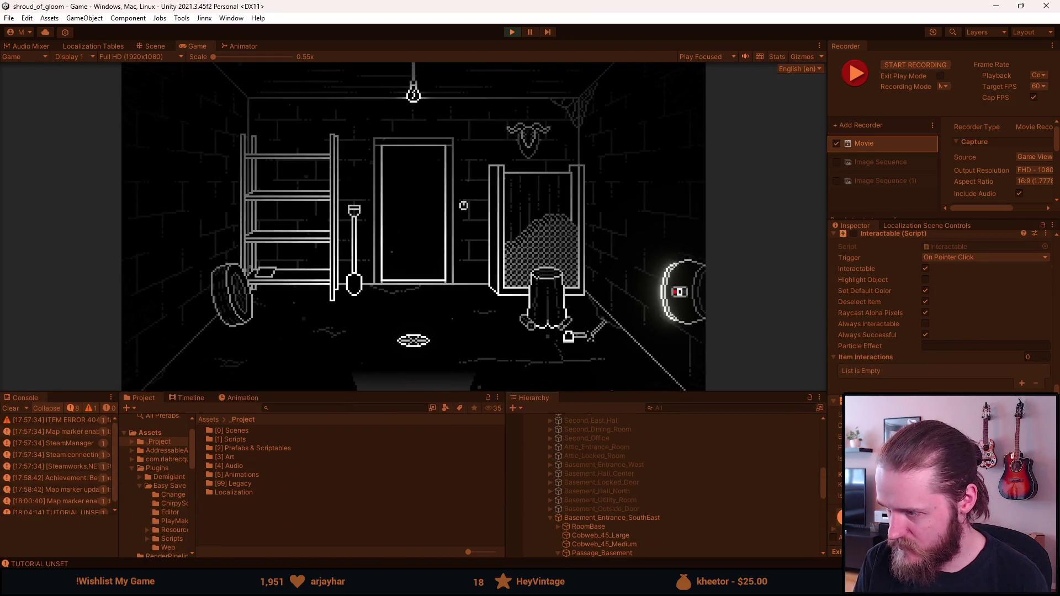
pyautogui.moveTo(638, 390); pyautogui.dragTo(638, 503)
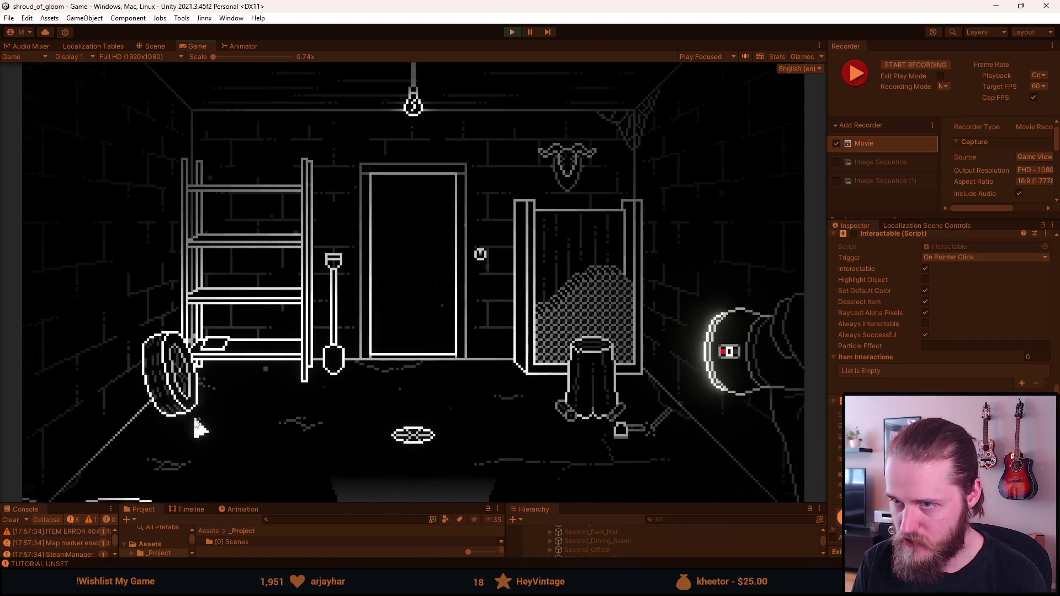
pyautogui.press('F1')
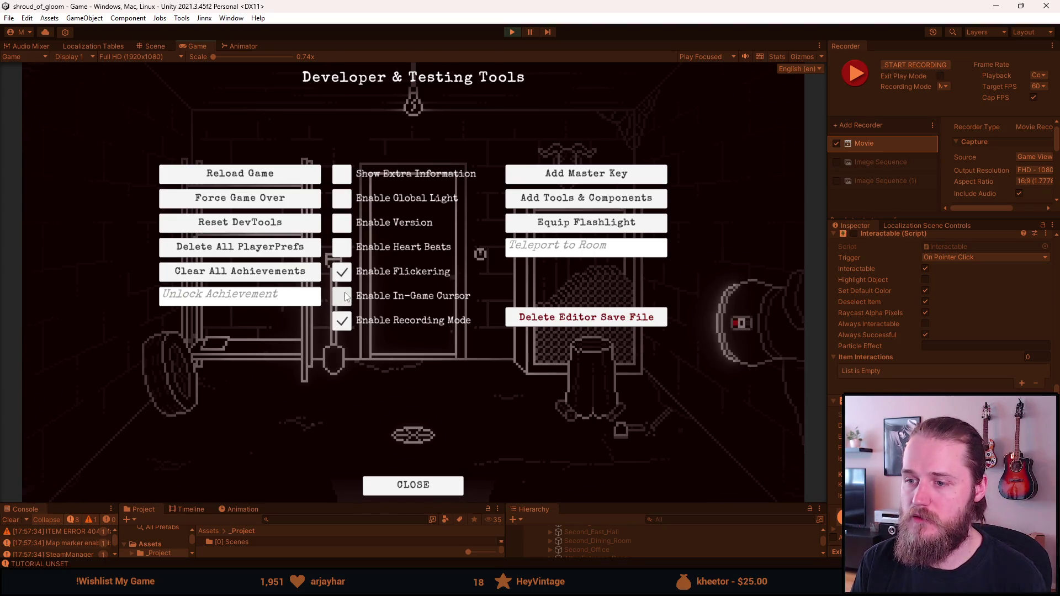
pyautogui.press('F1')
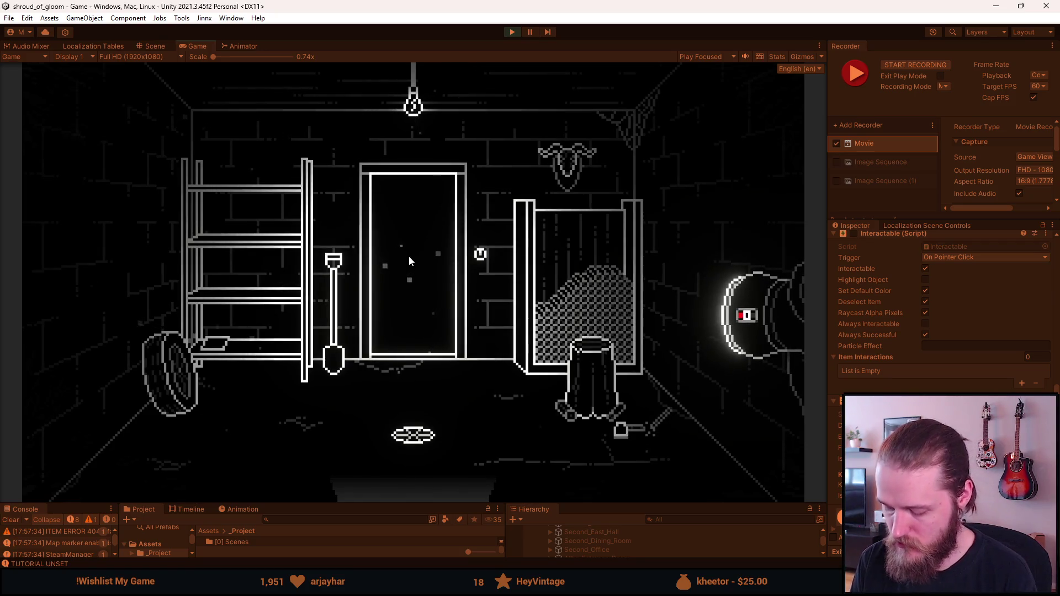
# - Record a short clip of the basement door room, then reopen the dev tools
pyautogui.press('F10')
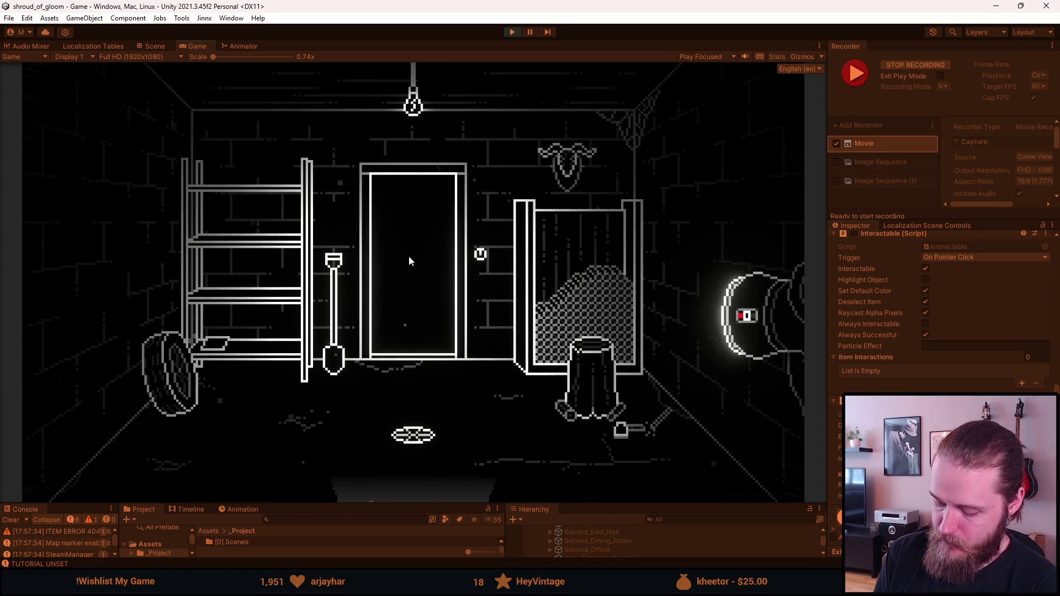
pyautogui.press('F10')
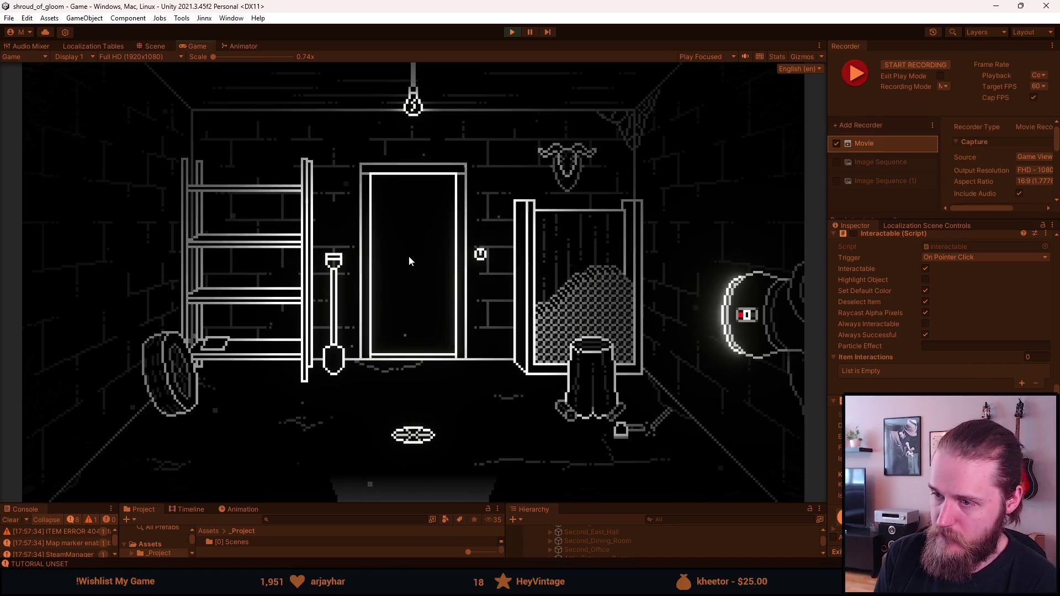
pyautogui.press('F1')
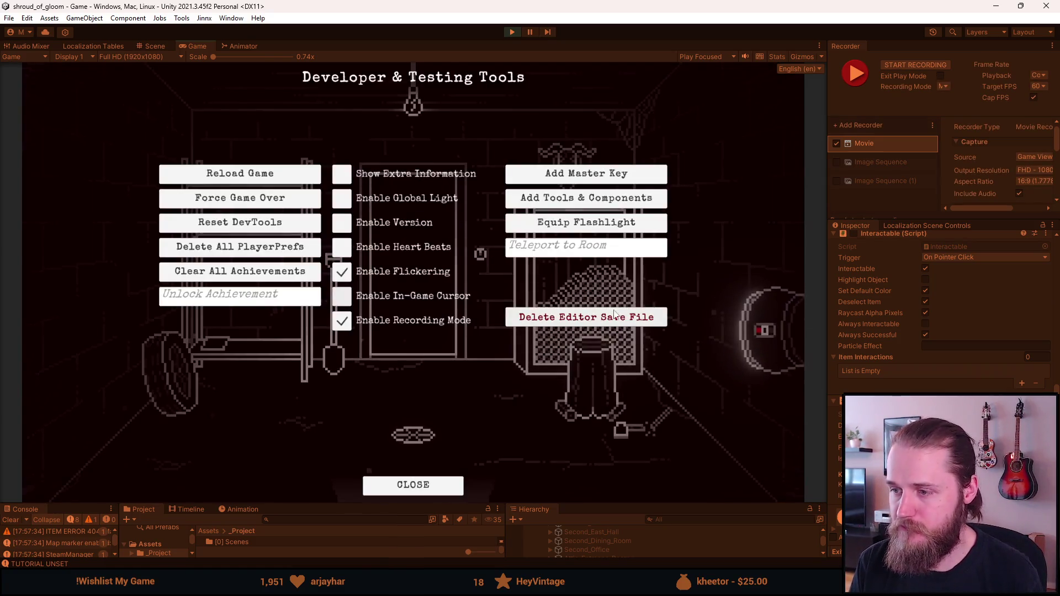
# - Teleport the game to Basement_Hall_Center through the Teleport to Room field
pyautogui.click(578, 255)
pyautogui.write('Basem')
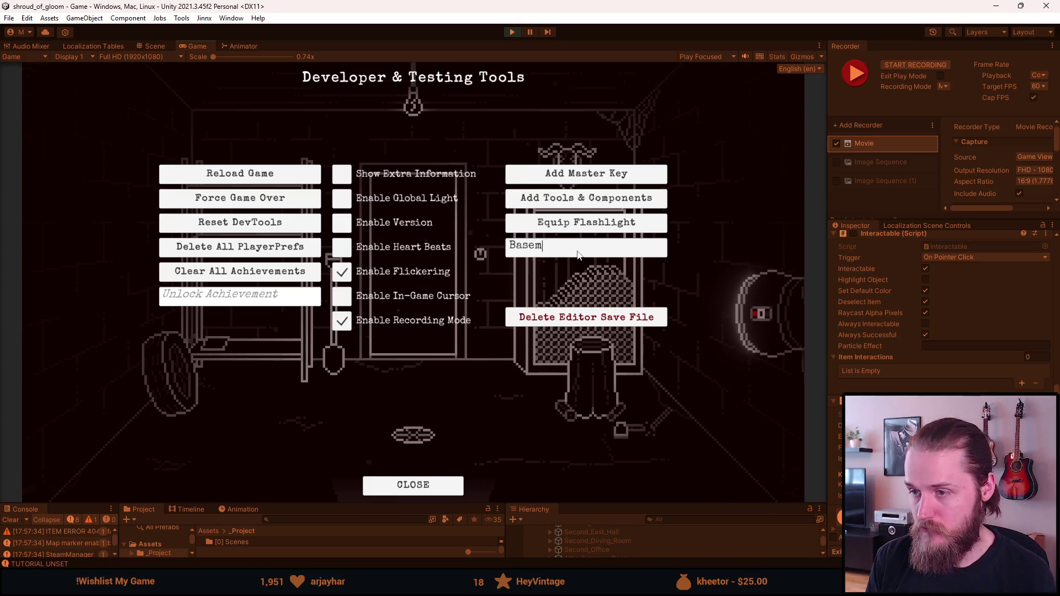
pyautogui.write('ent_HaUnder')
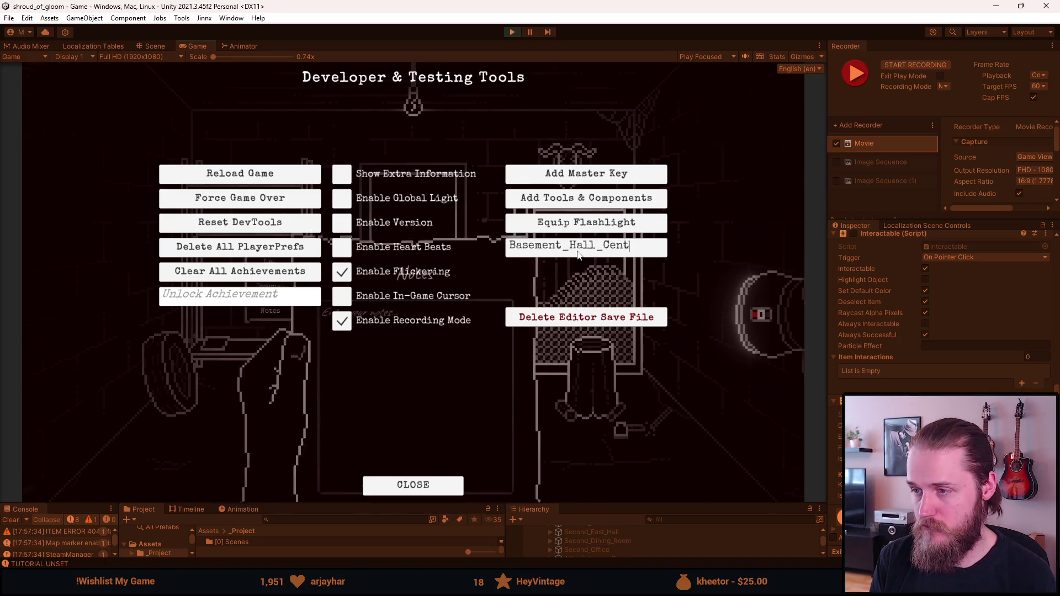
pyautogui.press('Return')
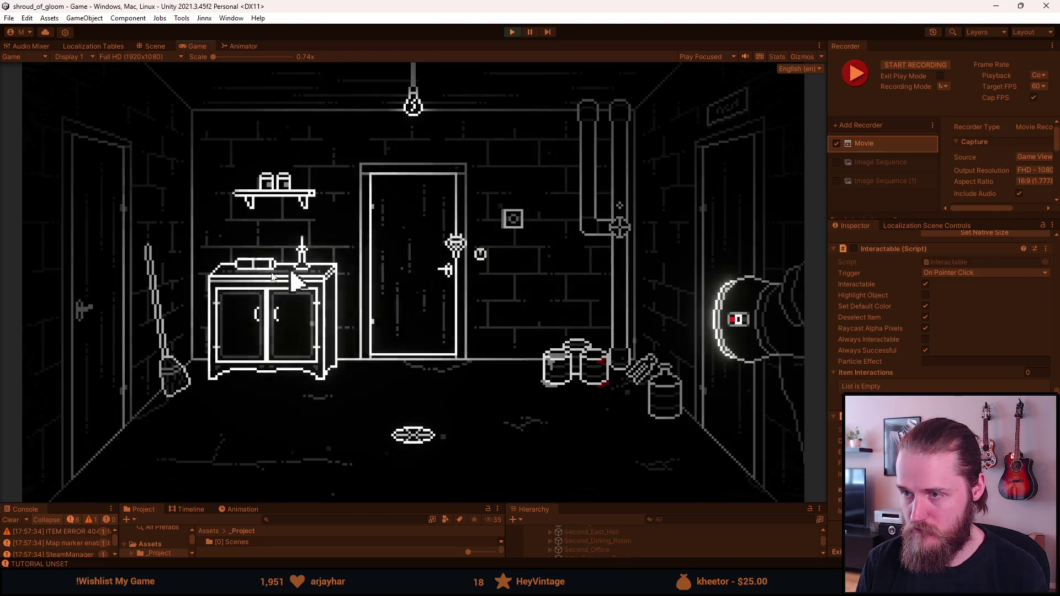
# - Light the cabinet candle and select ChainedDoor under Basement_Hall_Center > Basement_Door_Chain_Locked in the Hierarchy
pyautogui.click(306, 264)
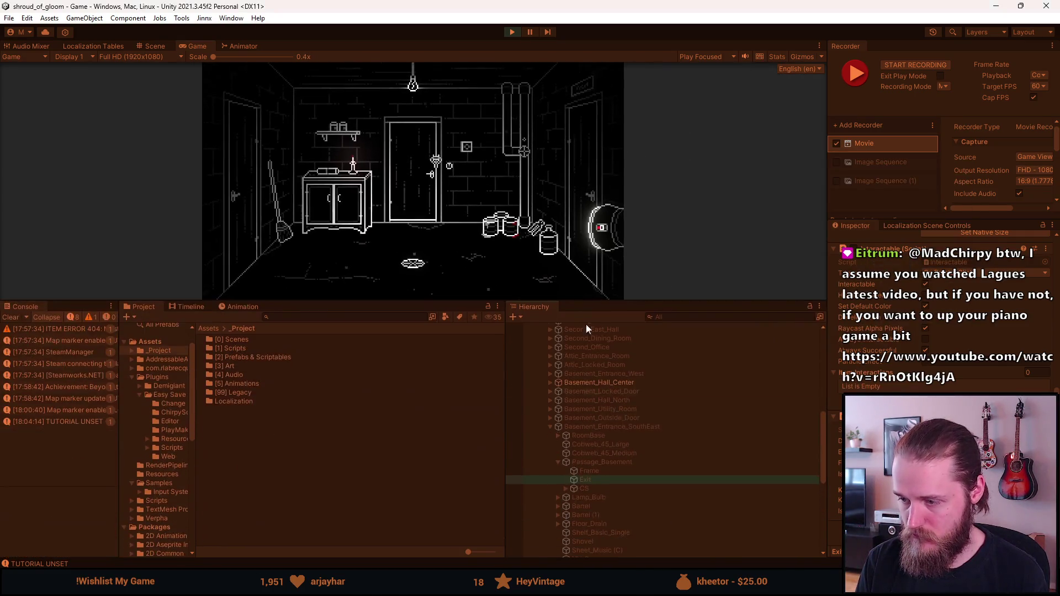
pyautogui.moveTo(504, 504); pyautogui.dragTo(513, 303)
pyautogui.click(550, 382)
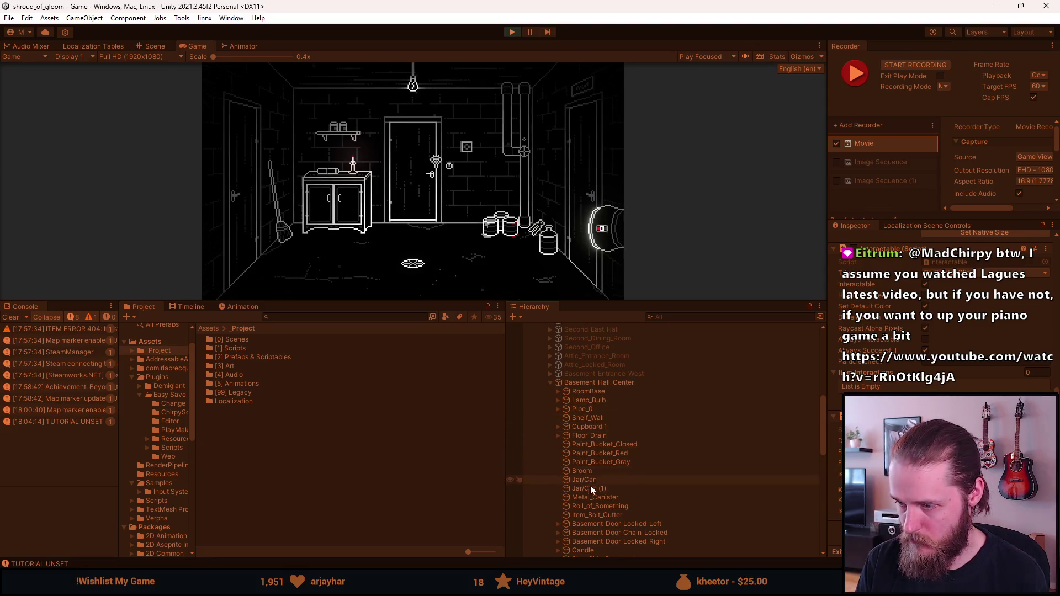
pyautogui.scroll(-1, 581, 475)
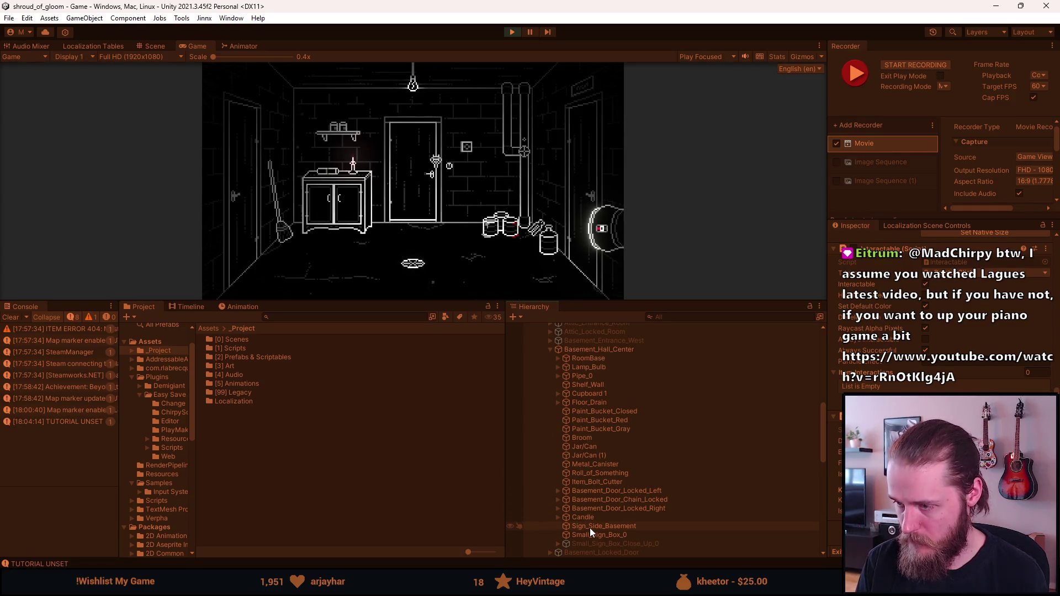
pyautogui.click(557, 497)
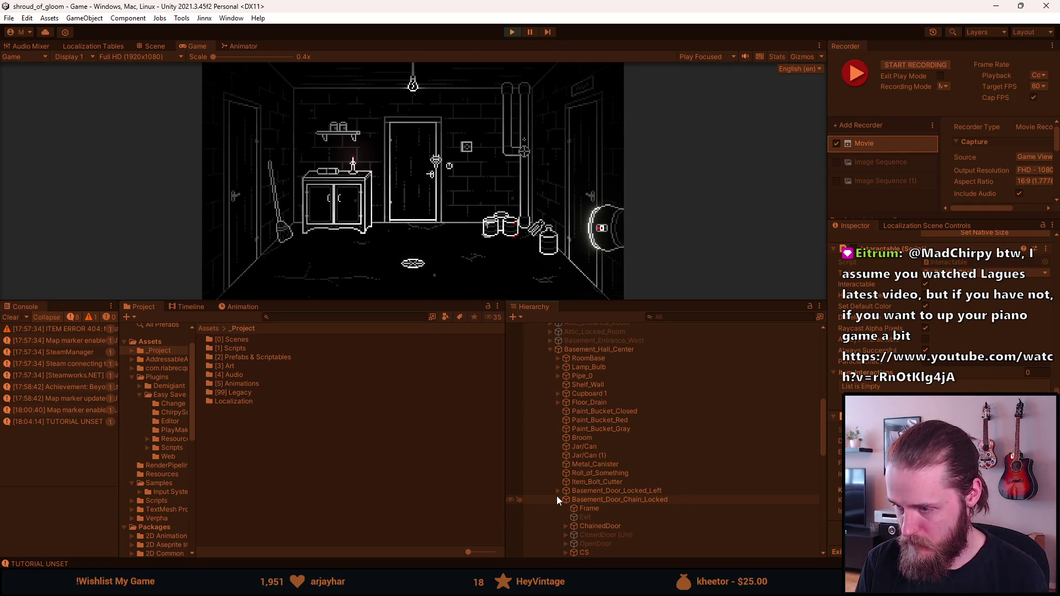
pyautogui.scroll(-1, 568, 515)
pyautogui.click(598, 497)
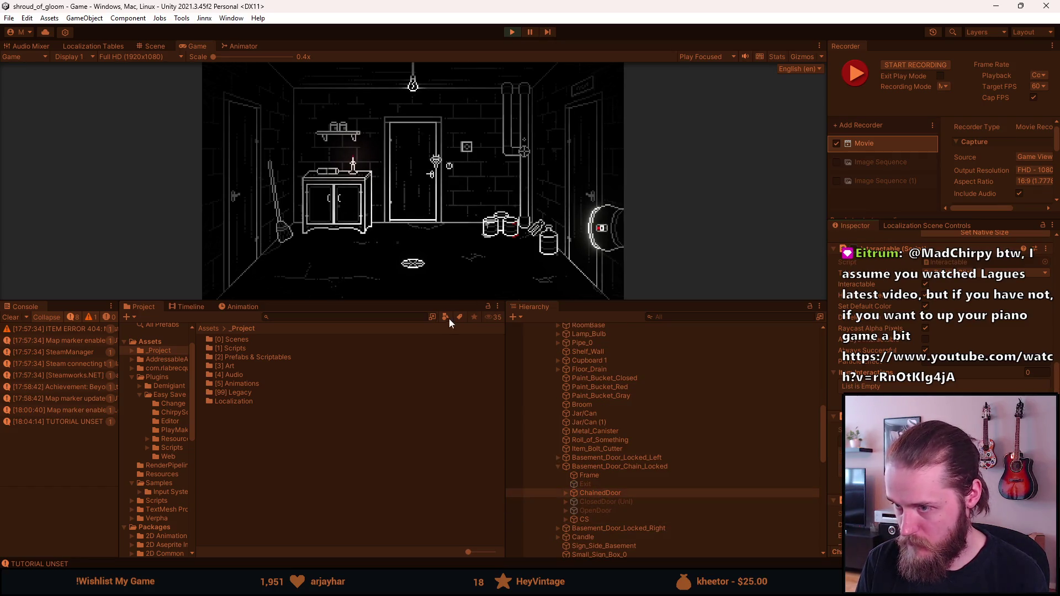
pyautogui.moveTo(451, 300); pyautogui.dragTo(453, 504)
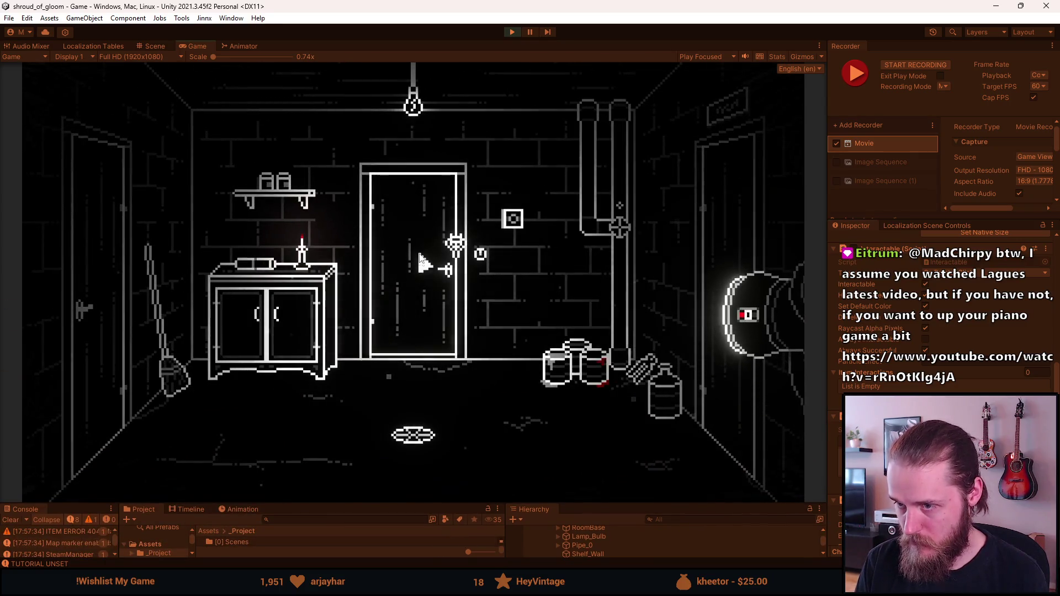
# - Start recording the basement hall and zoom into the lit wall switch panel
pyautogui.press('F1')
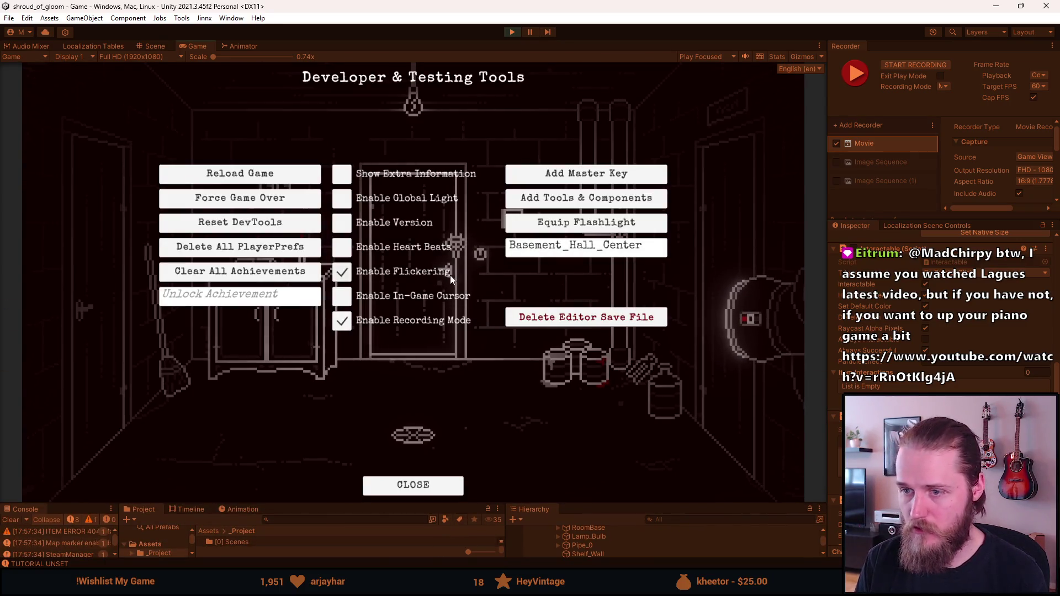
pyautogui.press('F1')
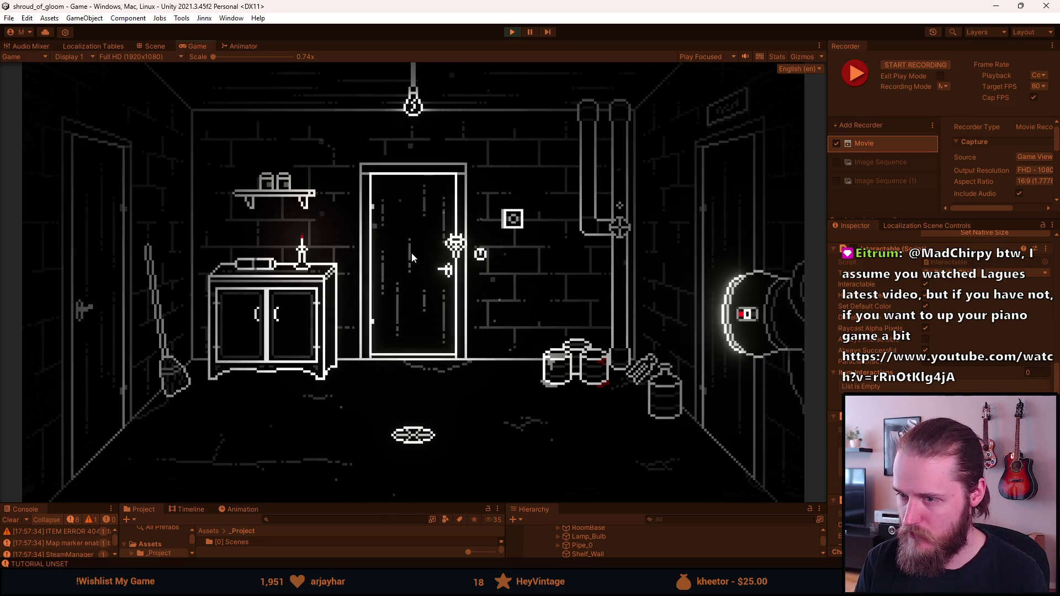
pyautogui.press('F10')
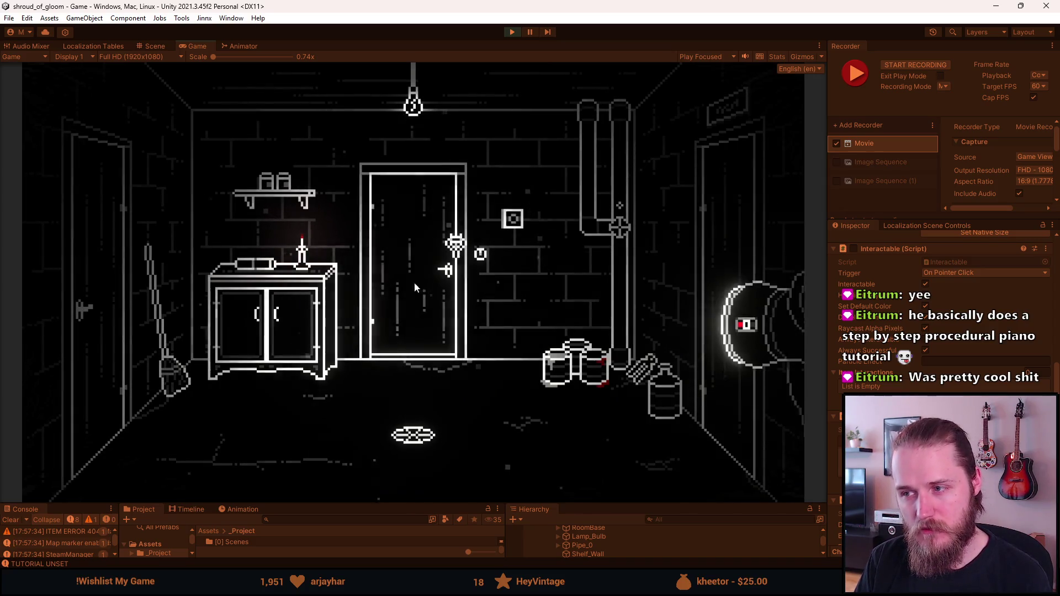
pyautogui.click(518, 224)
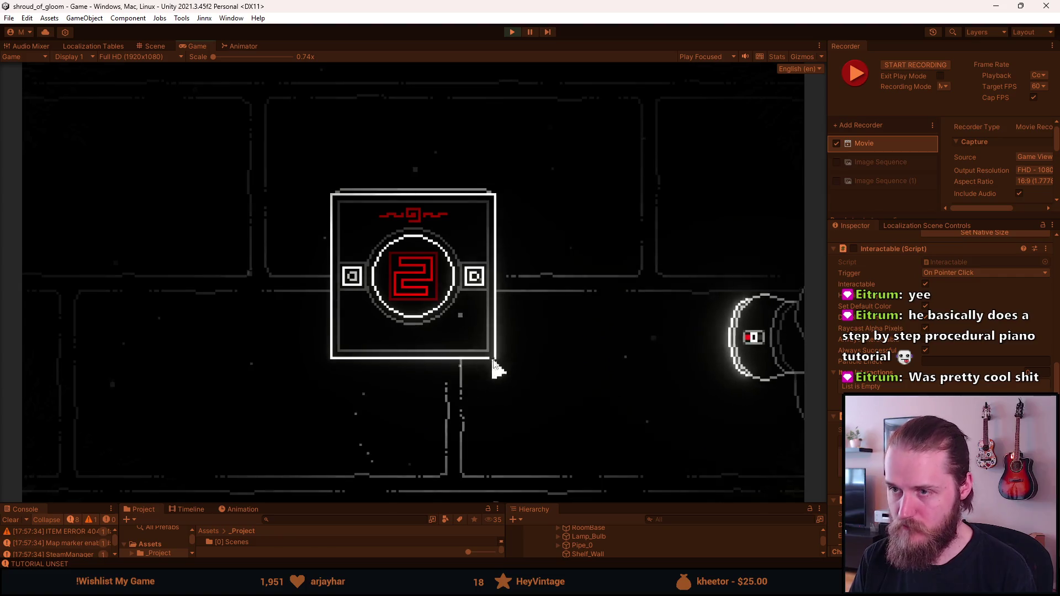
# - Record opening the wall switch panel and cycling its red dial through four symbols
pyautogui.click(451, 432)
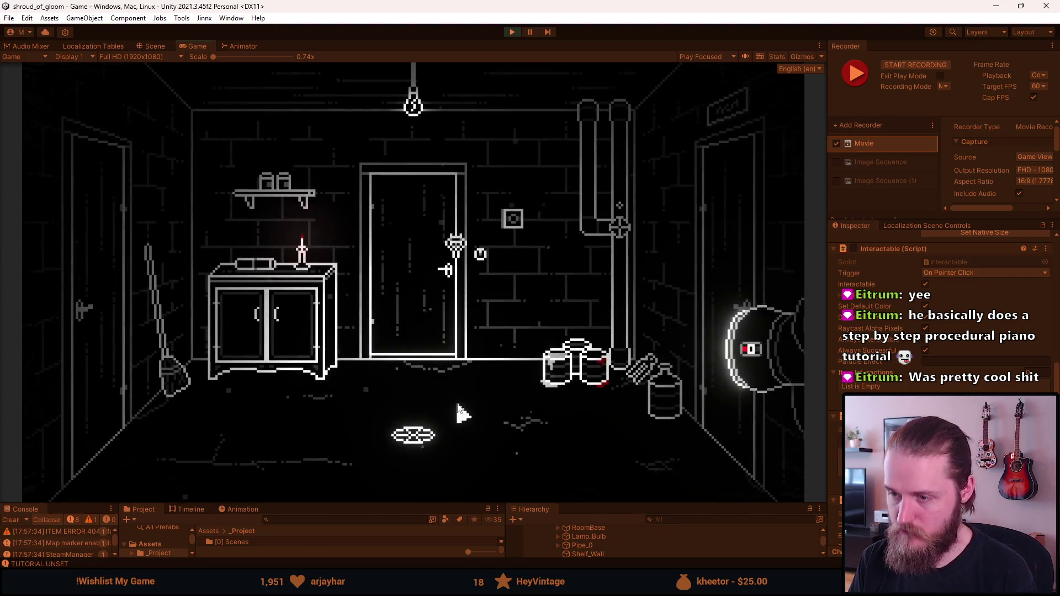
pyautogui.press('F10')
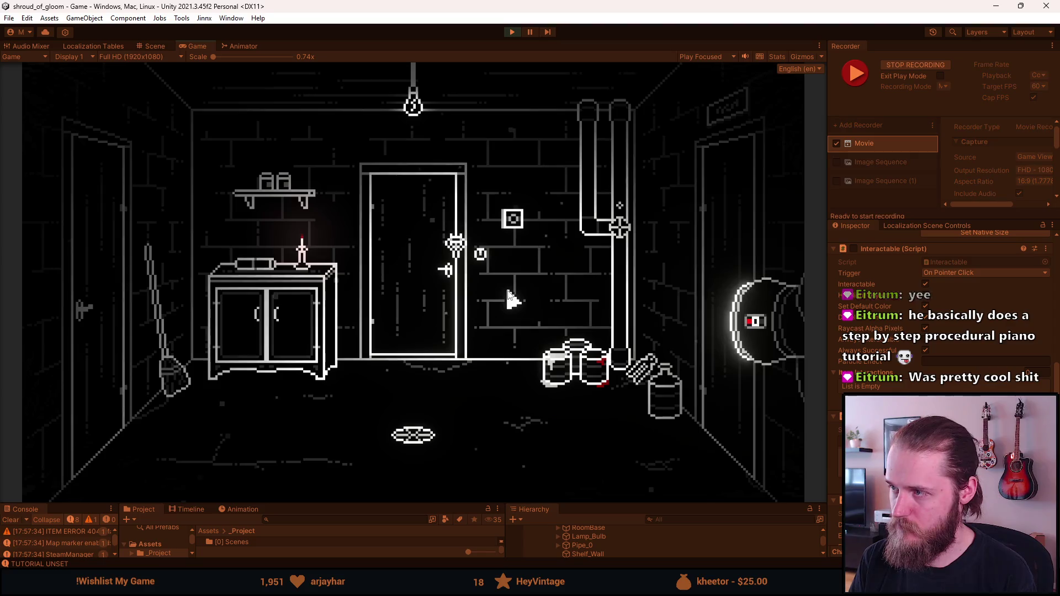
pyautogui.click(514, 229)
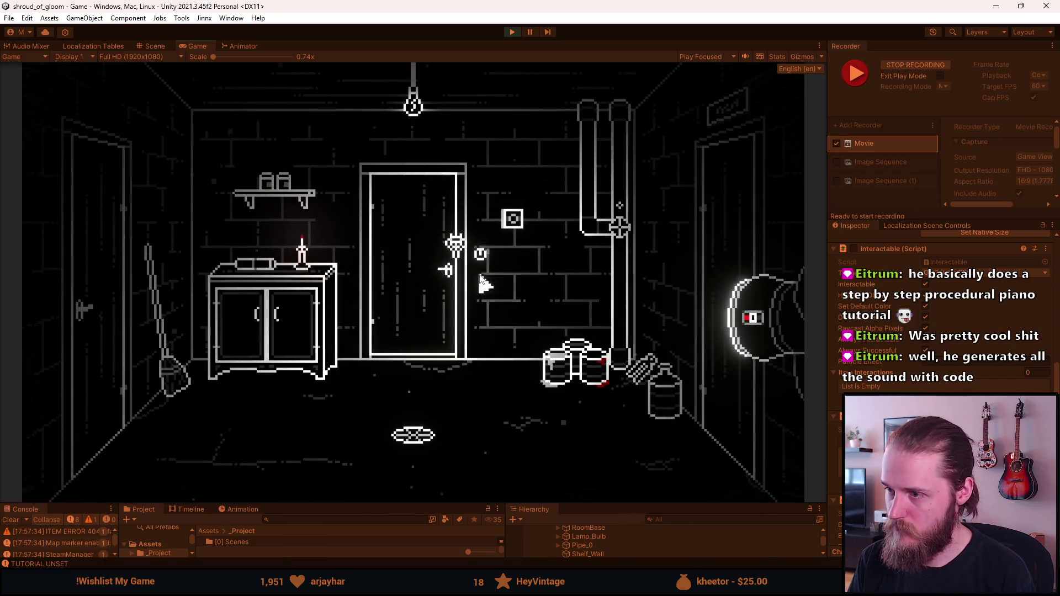
pyautogui.click(510, 224)
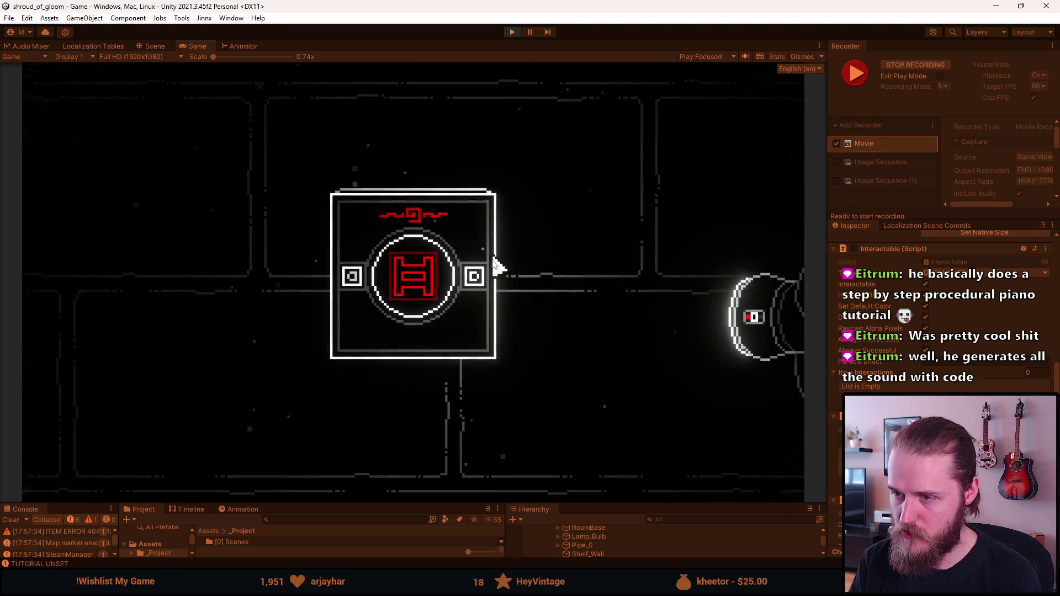
pyautogui.click(477, 283)
pyautogui.click(477, 282)
pyautogui.click(477, 283)
pyautogui.click(478, 283)
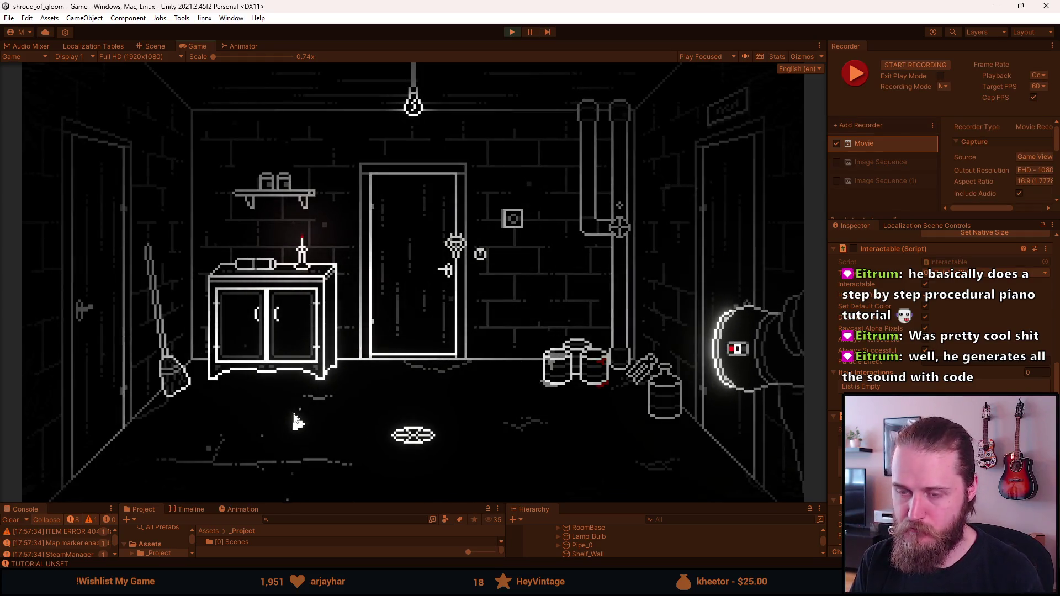
# - Teleport to Basement_Pantry via the dev tools' Teleport to Room field, then reopen the dev tools
pyautogui.press('F1')
pyautogui.click(556, 248)
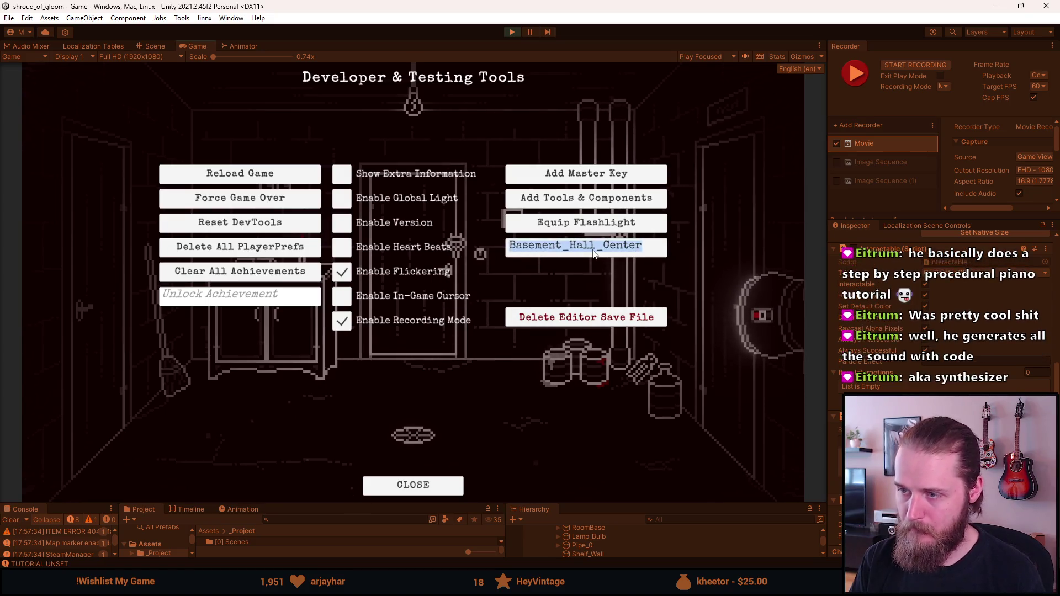
pyautogui.write('Base')
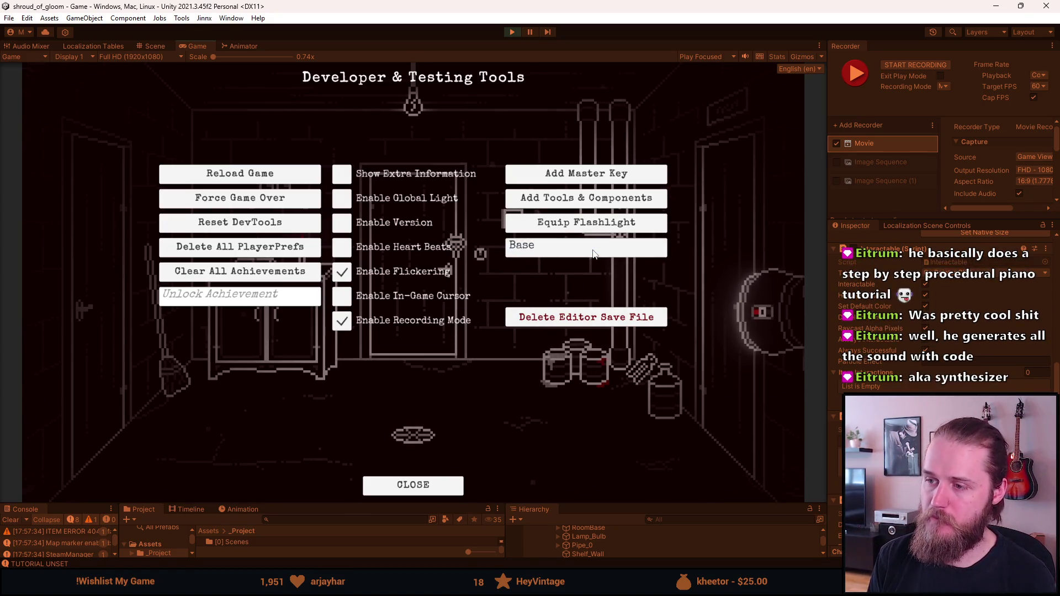
pyautogui.write('ment_P')
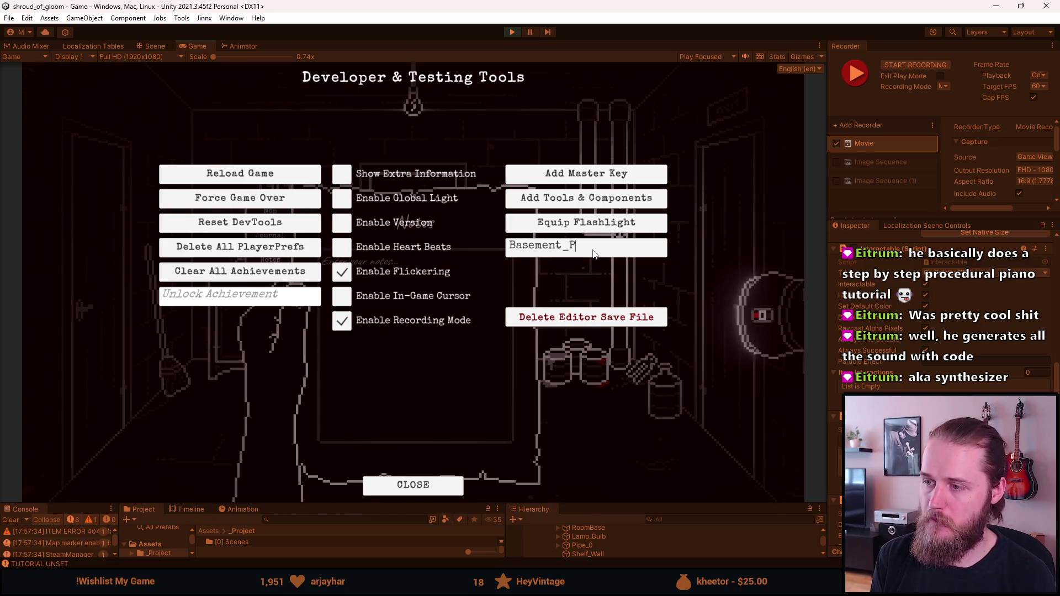
pyautogui.write('antry')
pyautogui.press('Return')
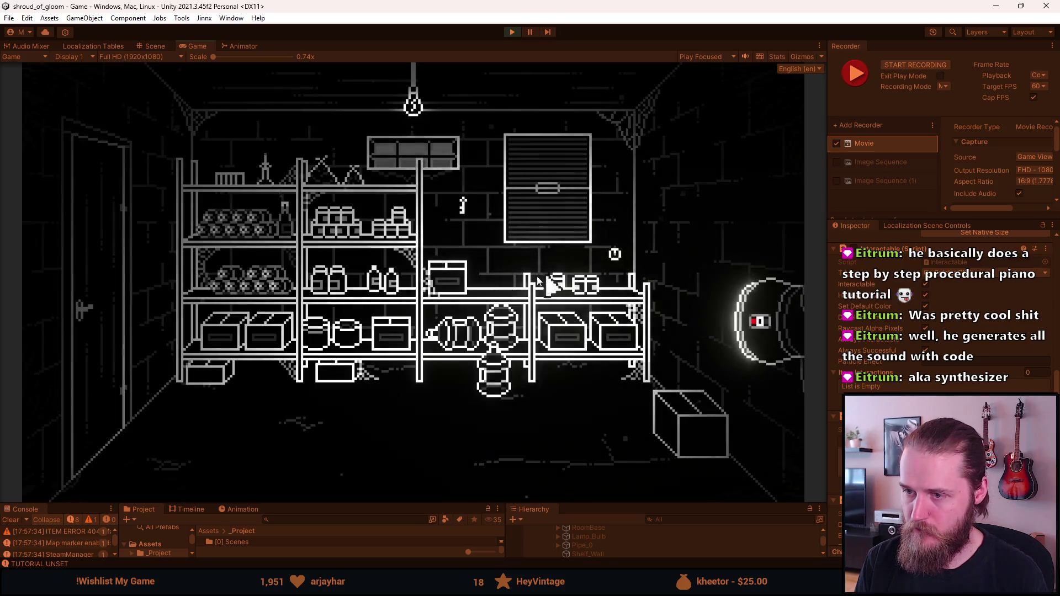
pyautogui.press('F1')
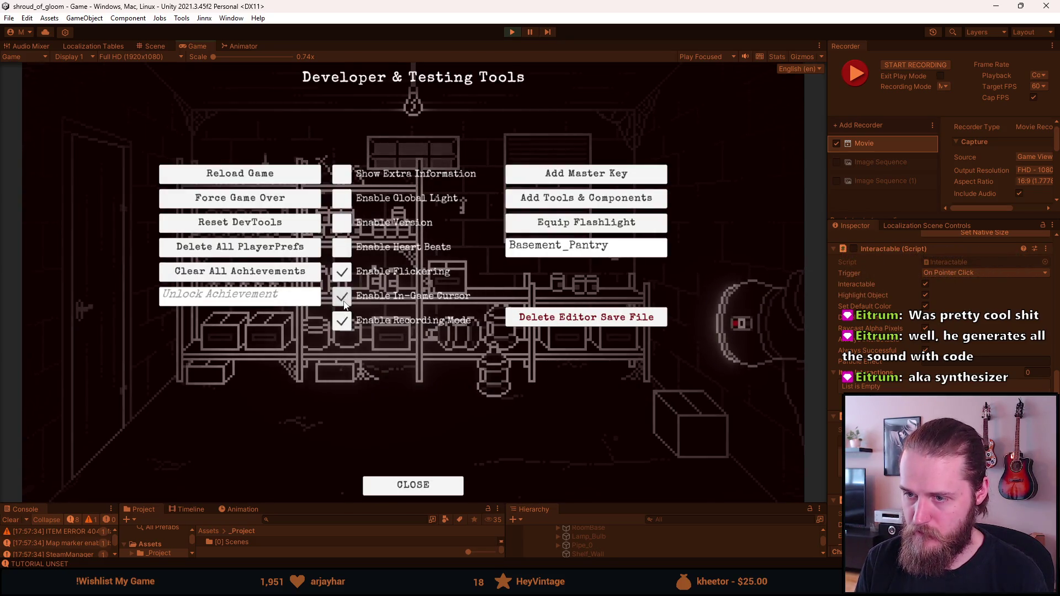
# - Hide the dev tools and record a first movie clip of the pantry
pyautogui.press('F1')
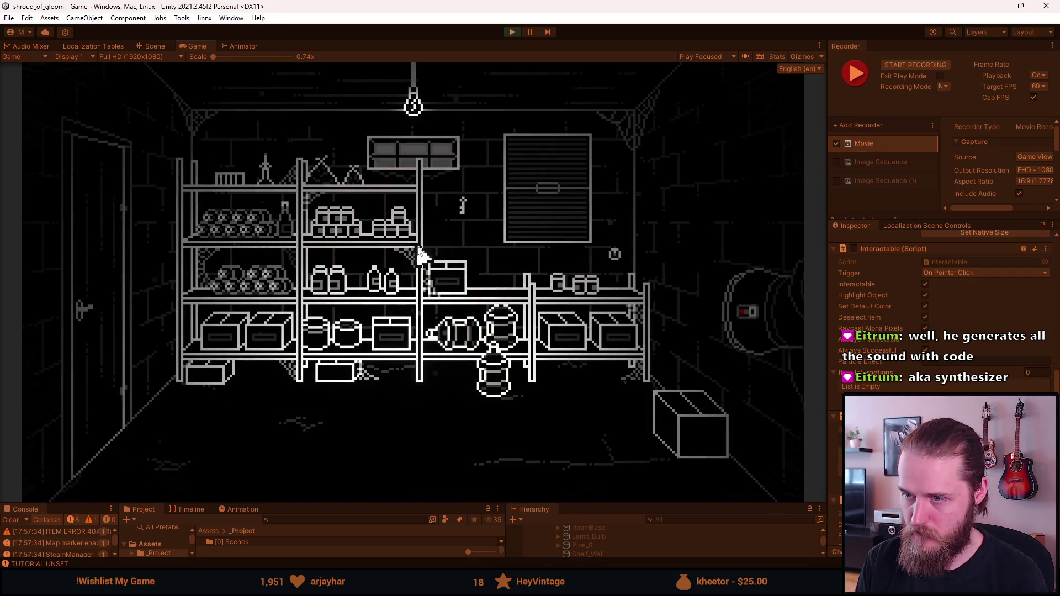
pyautogui.press('F1')
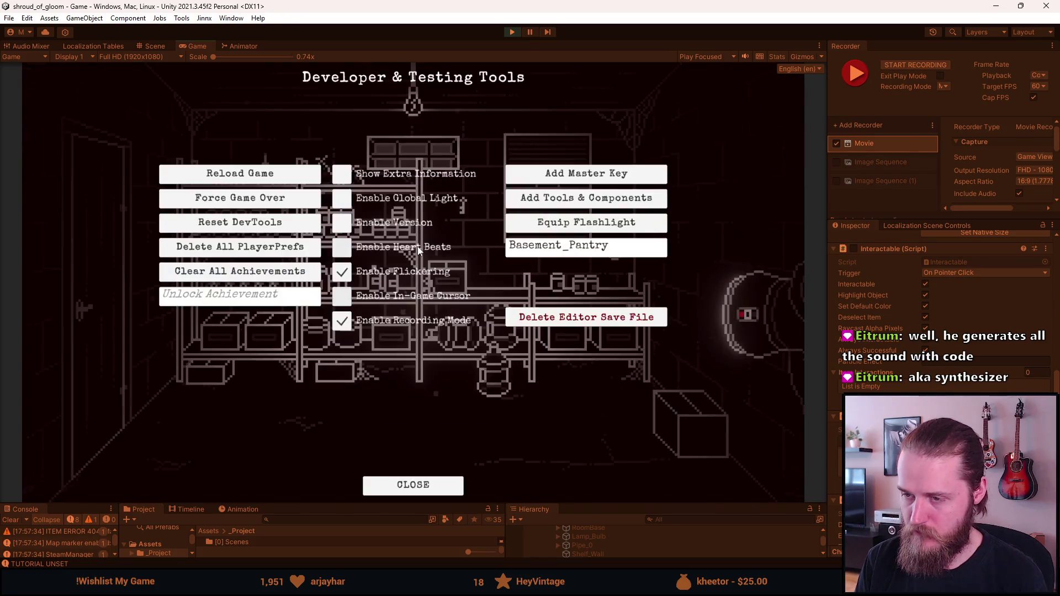
pyautogui.press('F1')
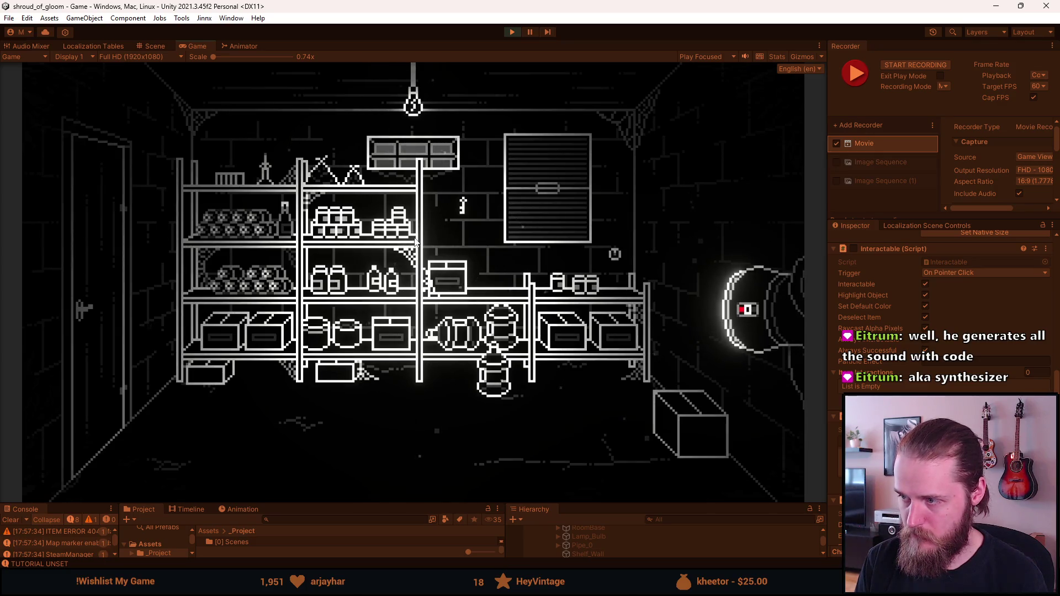
pyautogui.press('F10')
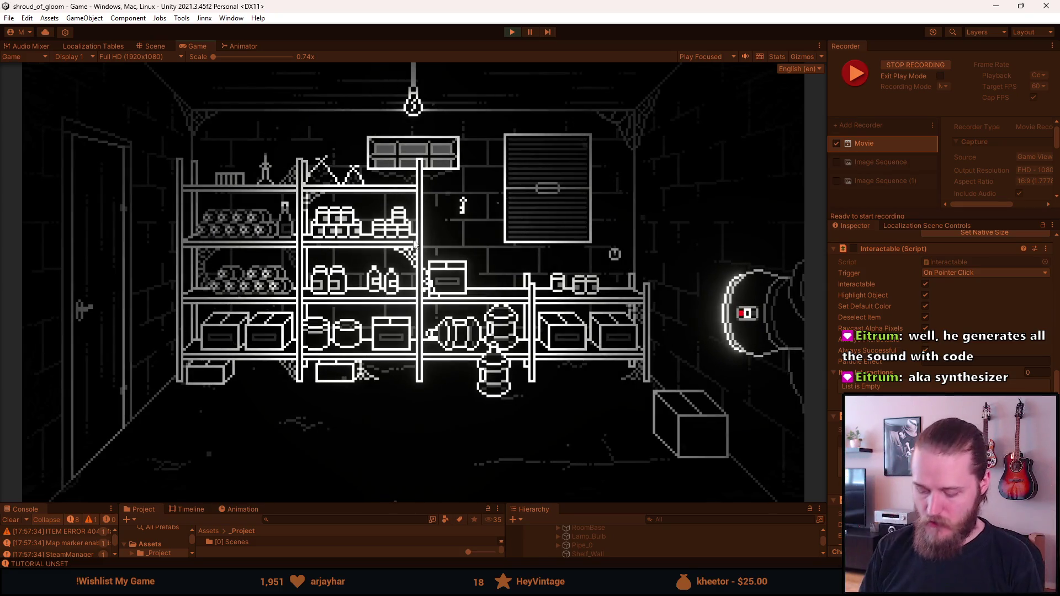
pyautogui.press('F10')
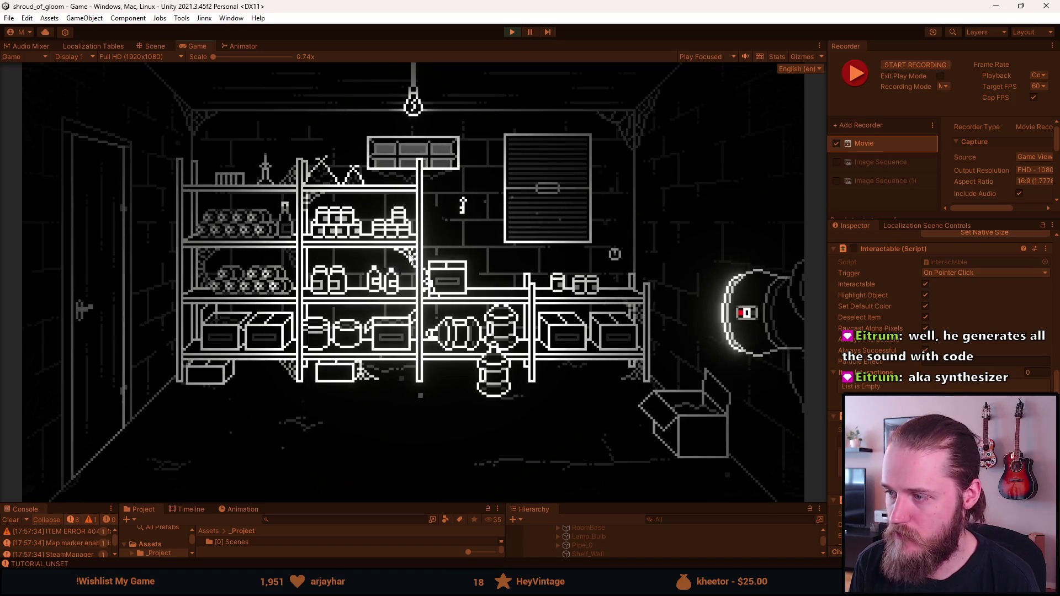
# - Record a second pantry clip, then reopen the Developer & Testing Tools overlay
pyautogui.press('F10')
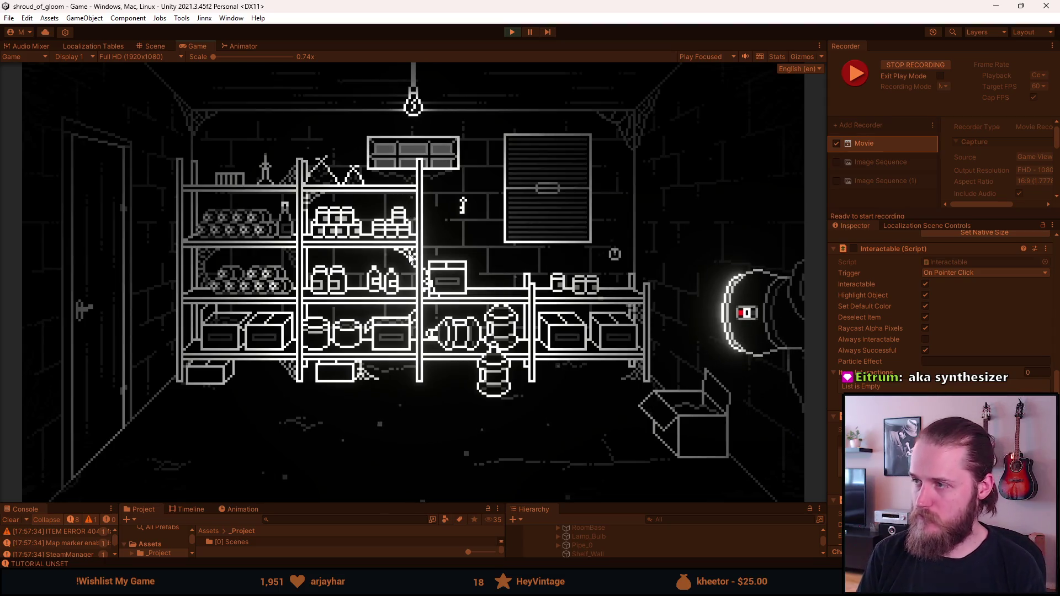
pyautogui.press('F10')
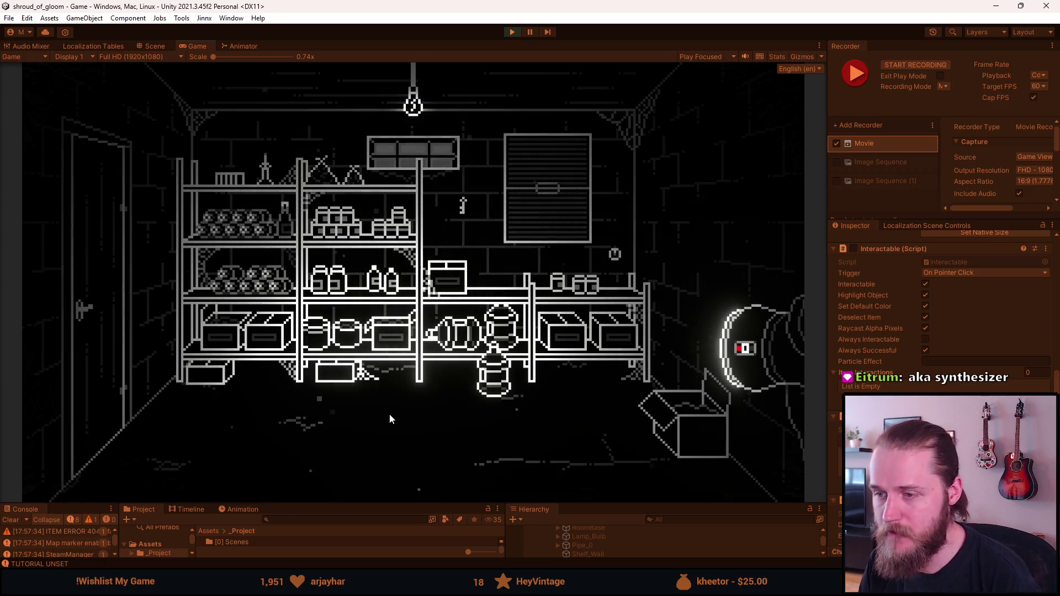
pyautogui.press('`')
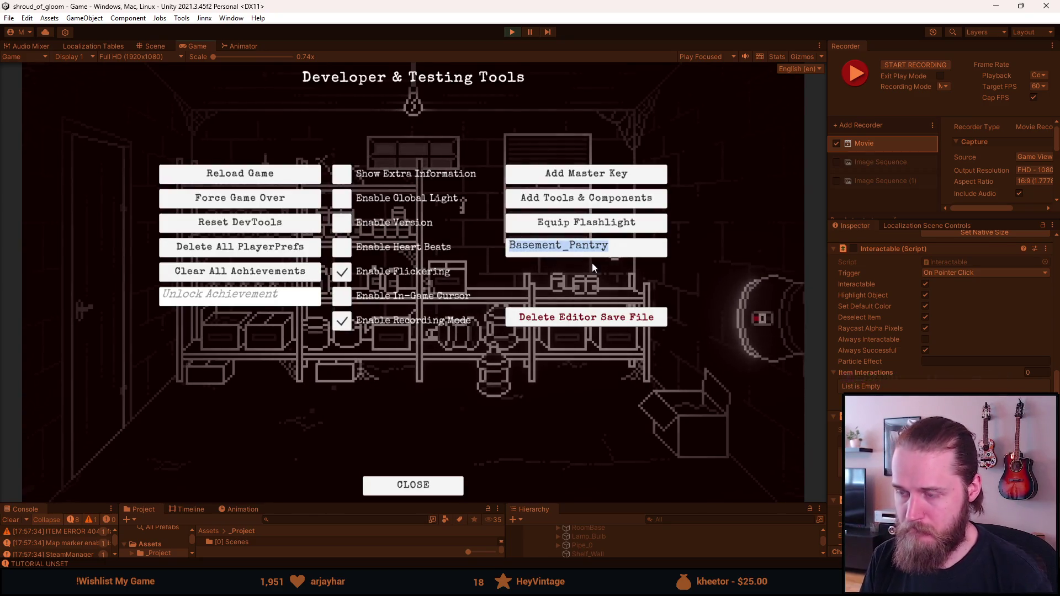
# - Teleport the game to Basement_Hall_North from the dev tools room field, then close the overlay
pyautogui.write('Ba')
pyautogui.press('BackSpace')
pyautogui.press('BackSpace')
pyautogui.write('Basem')
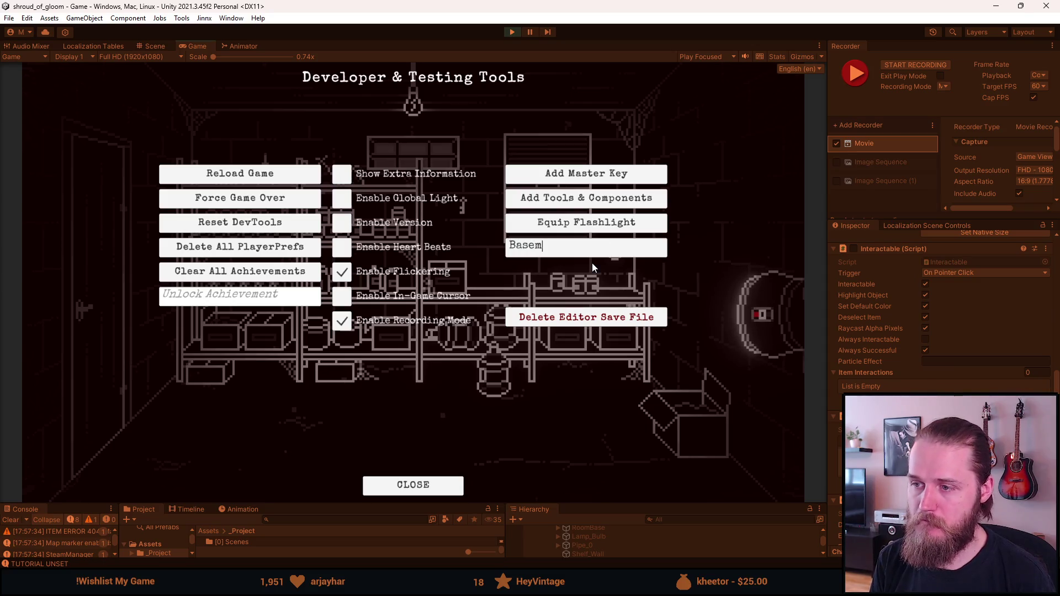
pyautogui.write('ent_Hall_North')
pyautogui.press('Return')
pyautogui.press('`')
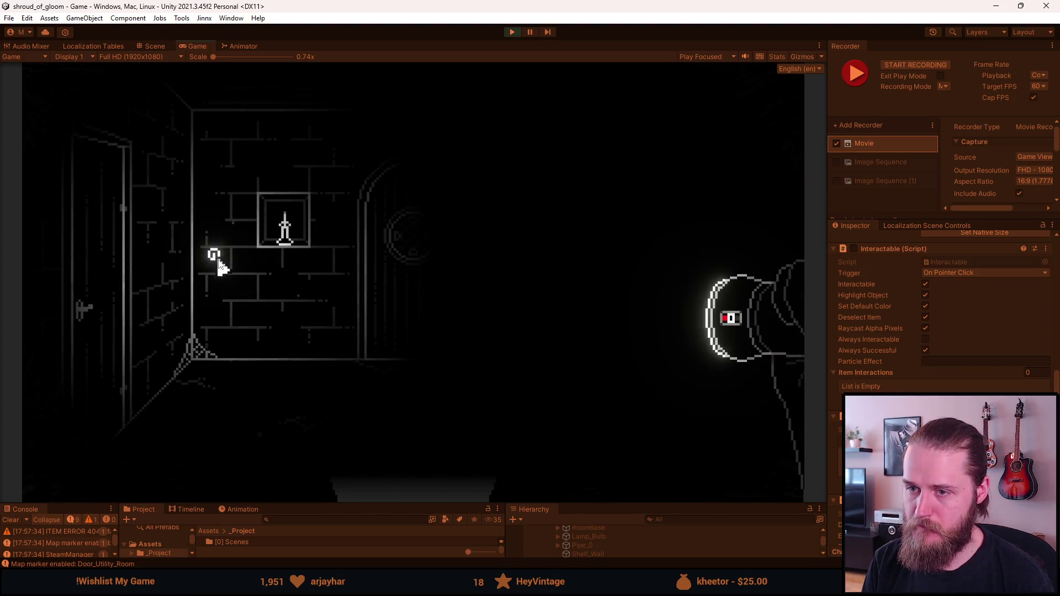
# - Switch the room's lights on and off again, then make the bottom panels taller
pyautogui.click(218, 258)
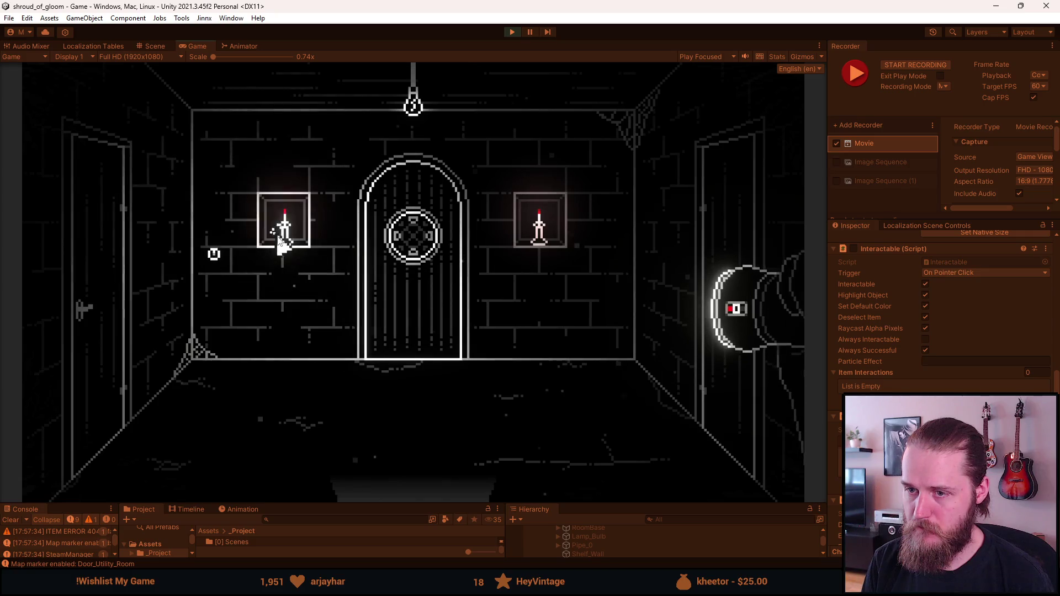
pyautogui.click(218, 259)
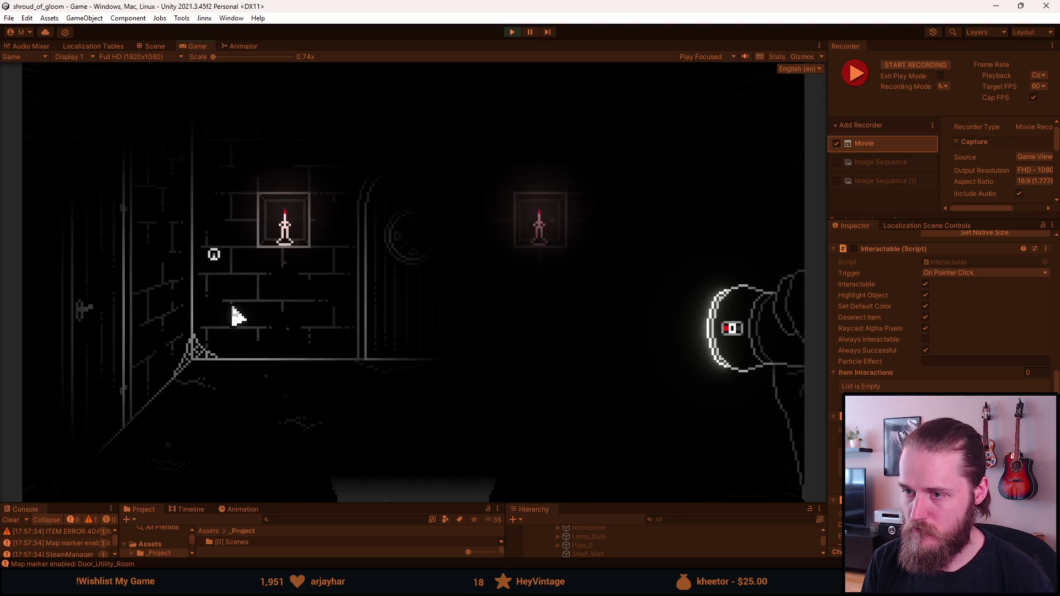
pyautogui.moveTo(608, 504); pyautogui.dragTo(588, 335)
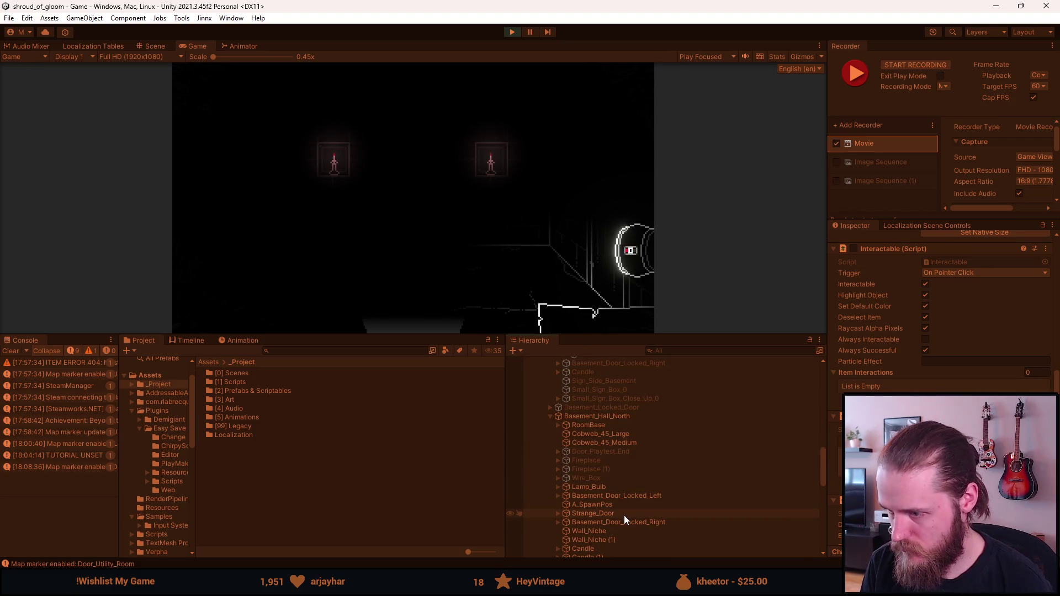
# - Expand Strange_Door > Door_Closed in the Hierarchy and select Door_Closed_0
pyautogui.scroll(-3, 624, 515)
pyautogui.scroll(-3, 613, 522)
pyautogui.scroll(3, 613, 523)
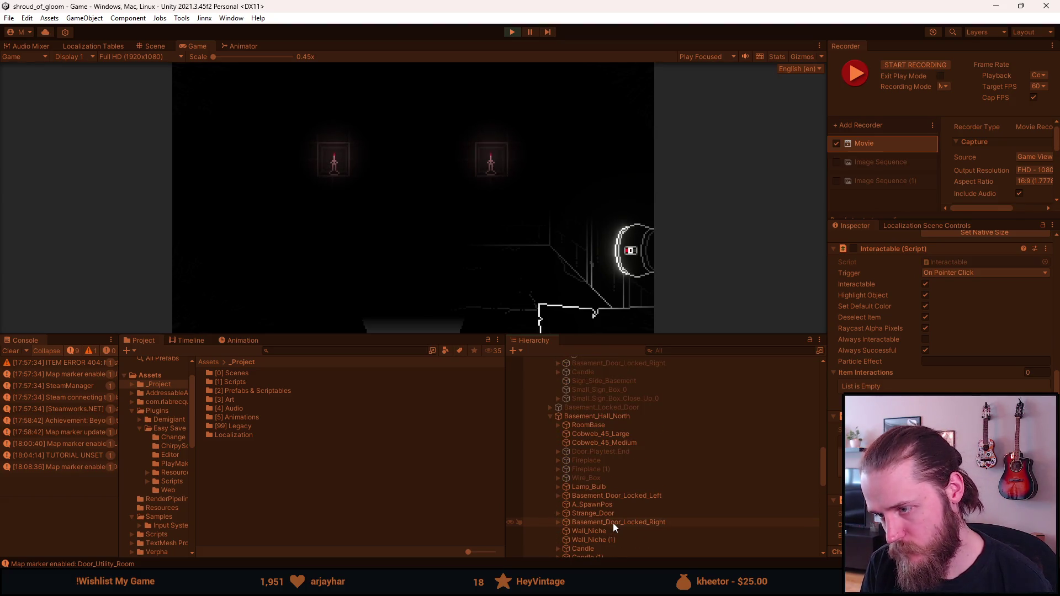
pyautogui.click(612, 513)
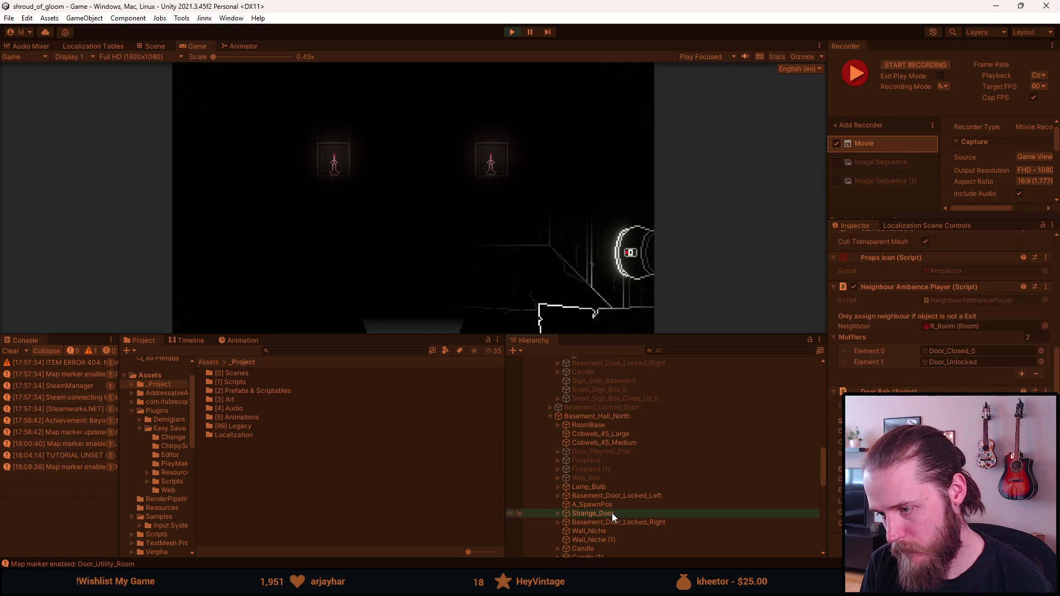
pyautogui.click(559, 513)
pyautogui.click(598, 541)
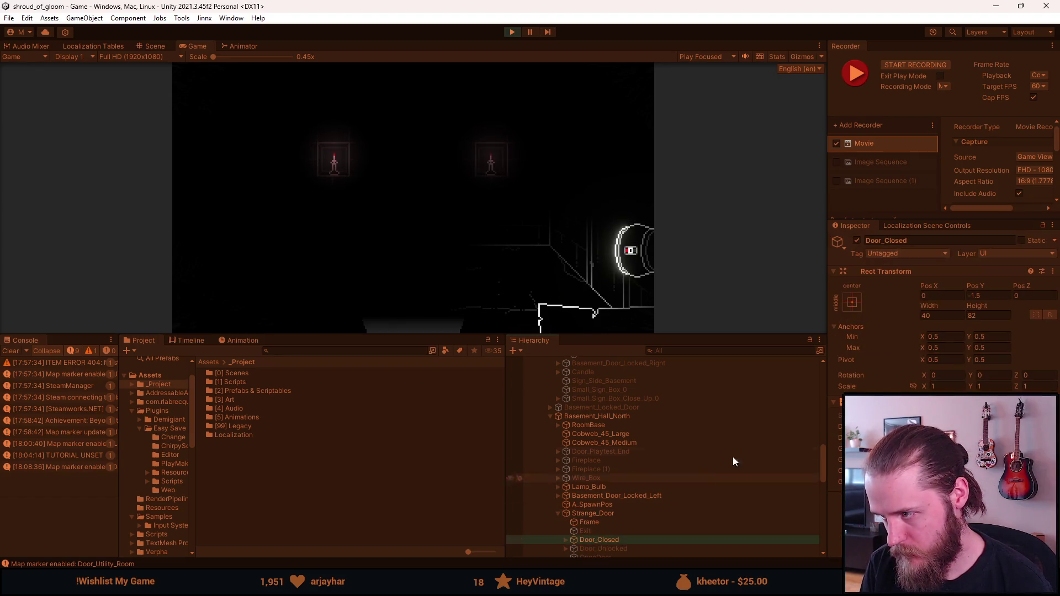
pyautogui.click(566, 540)
pyautogui.scroll(-1, 578, 530)
pyautogui.click(638, 515)
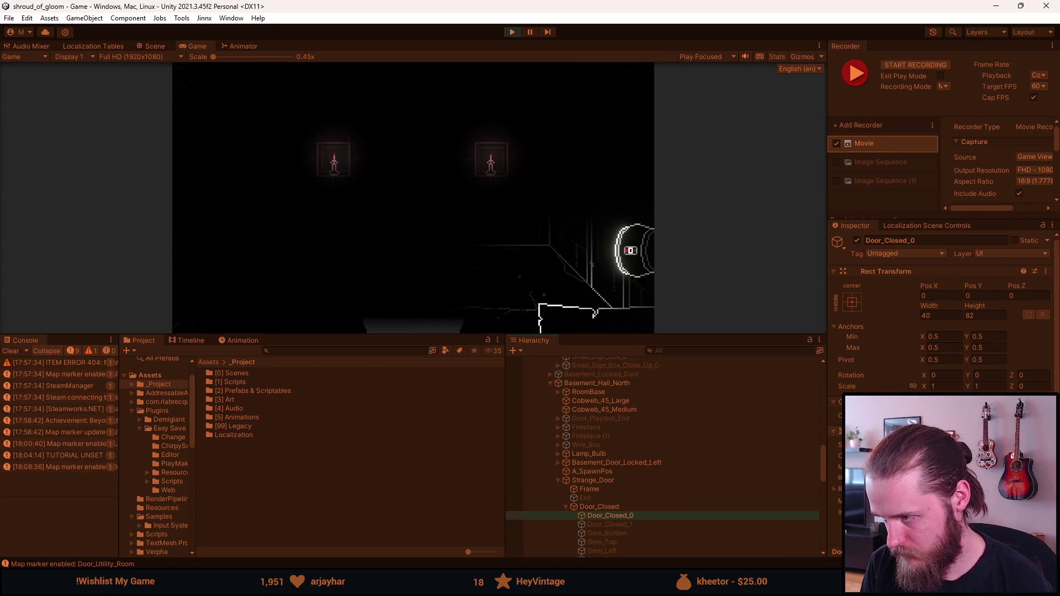
# - Enable Door_Closed_0's Image component and restore the larger game view
pyautogui.scroll(-5, 939, 310)
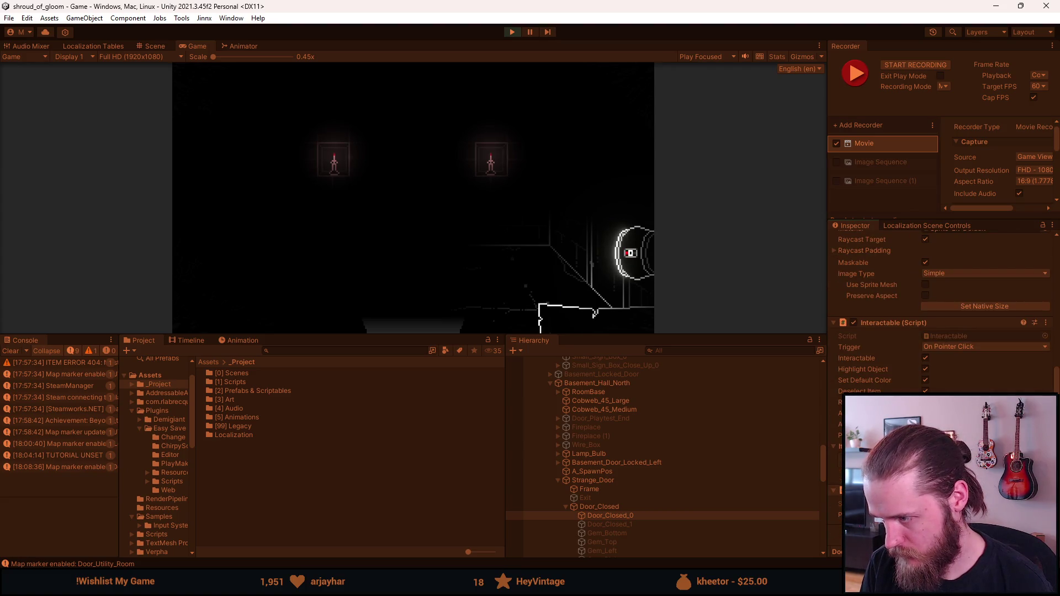
pyautogui.scroll(4, 939, 310)
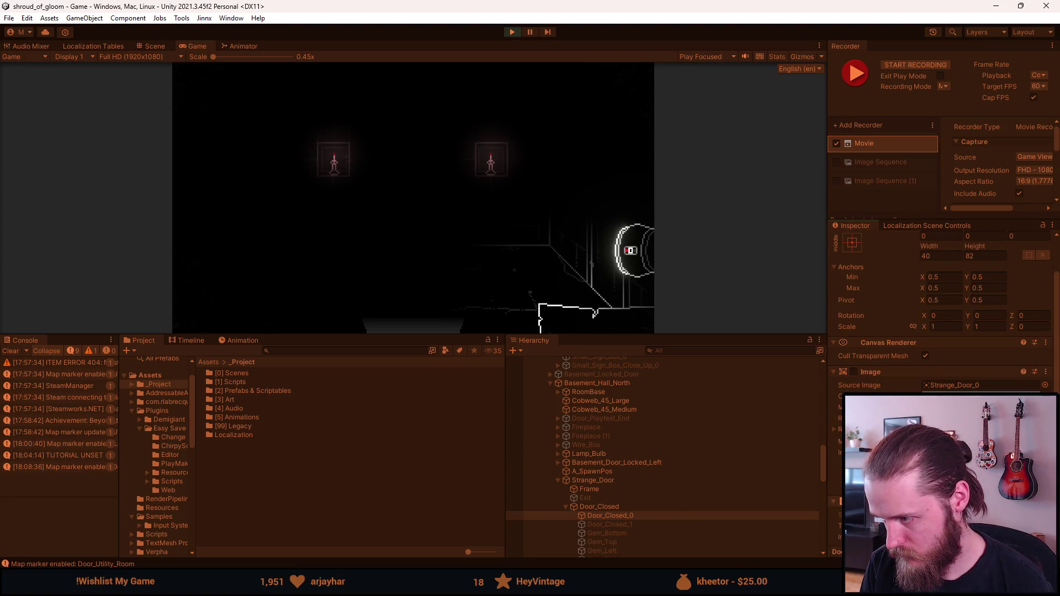
pyautogui.click(854, 372)
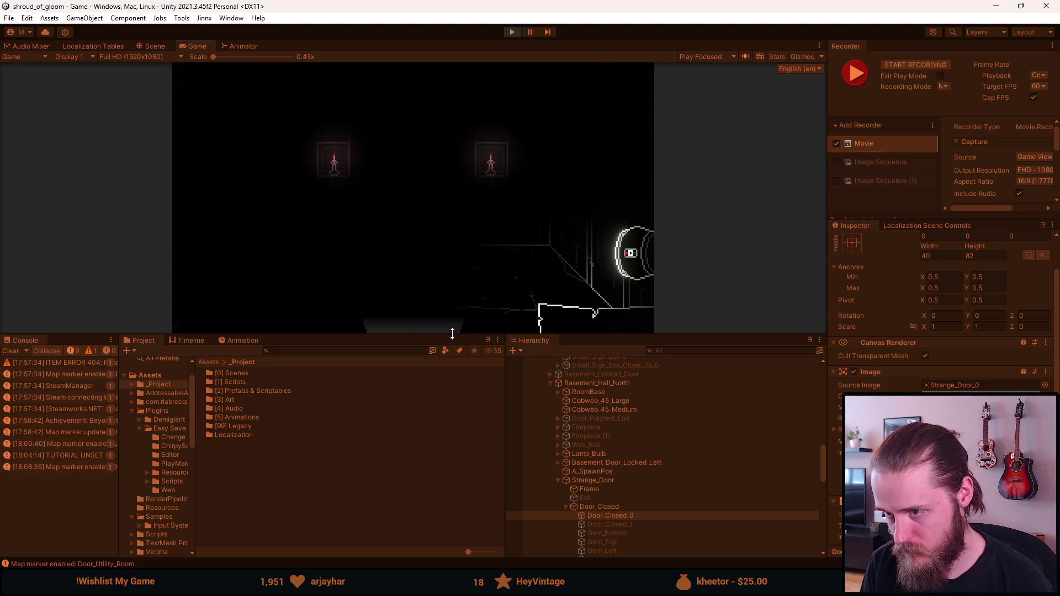
pyautogui.moveTo(453, 334); pyautogui.dragTo(428, 476)
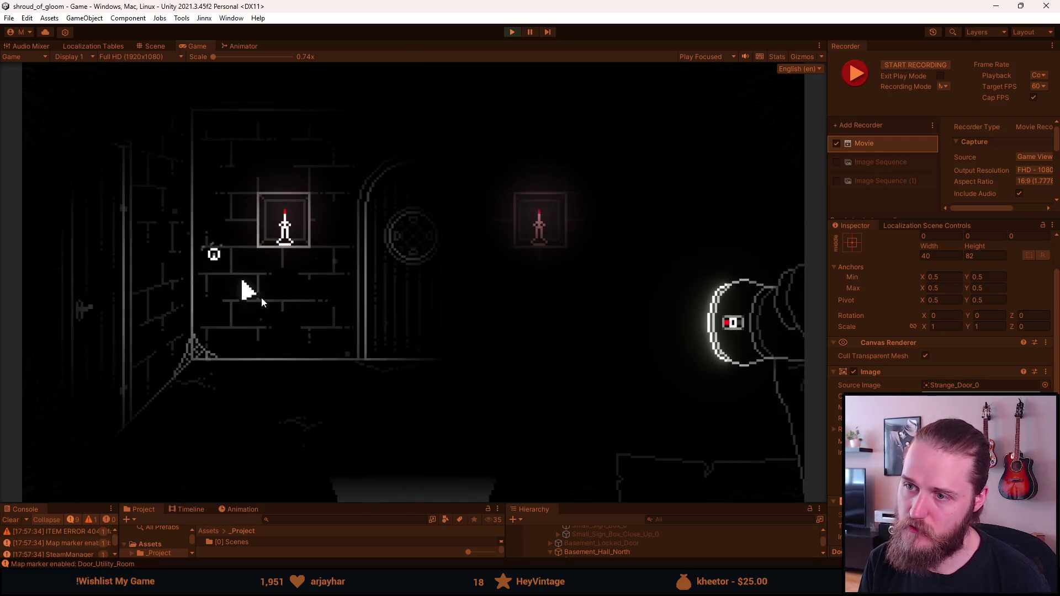
# - Toggle the dev overlay twice, then record an F10 clip of the arched door between the candles
pyautogui.press('F1')
pyautogui.press('F1')
pyautogui.press('F1')
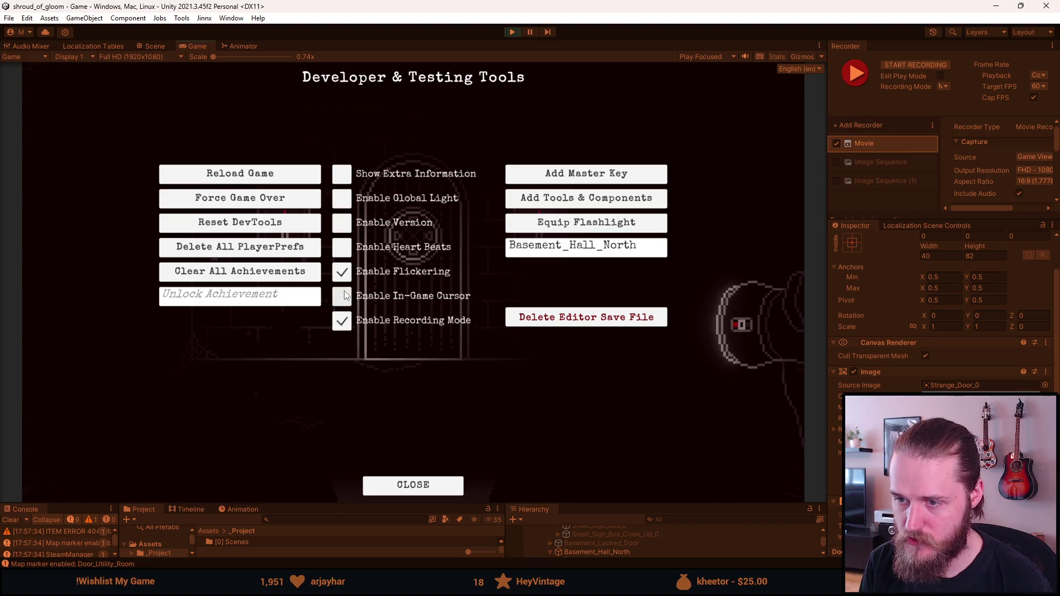
pyautogui.press('F1')
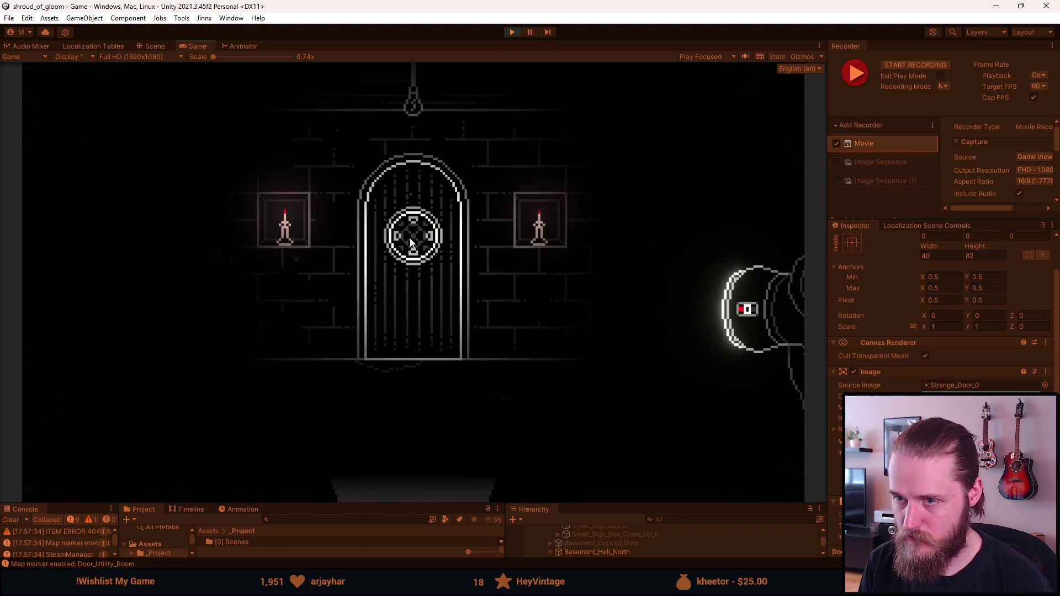
pyautogui.press('F1')
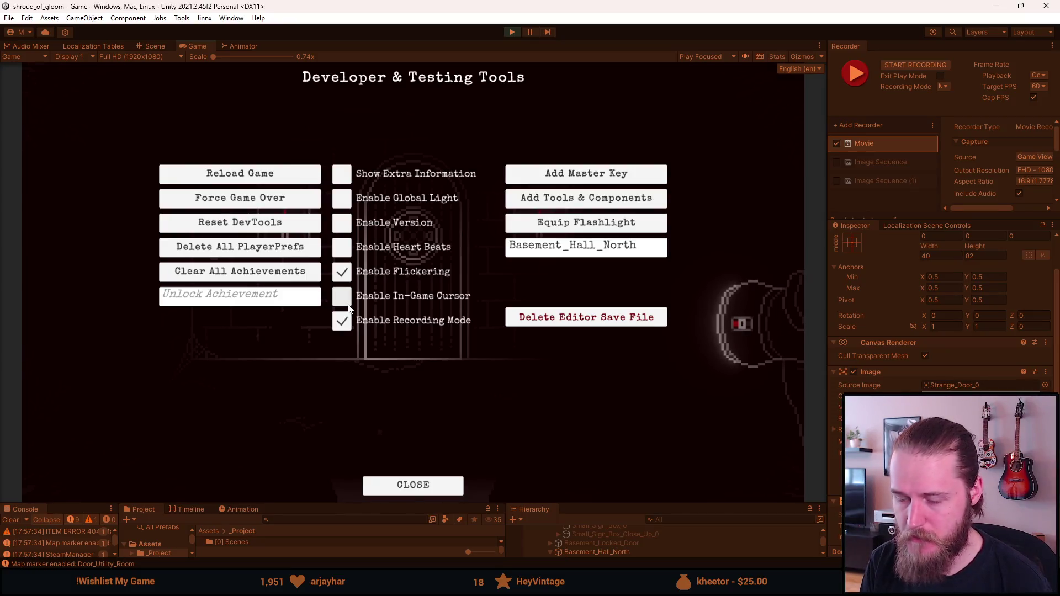
pyautogui.press('F1')
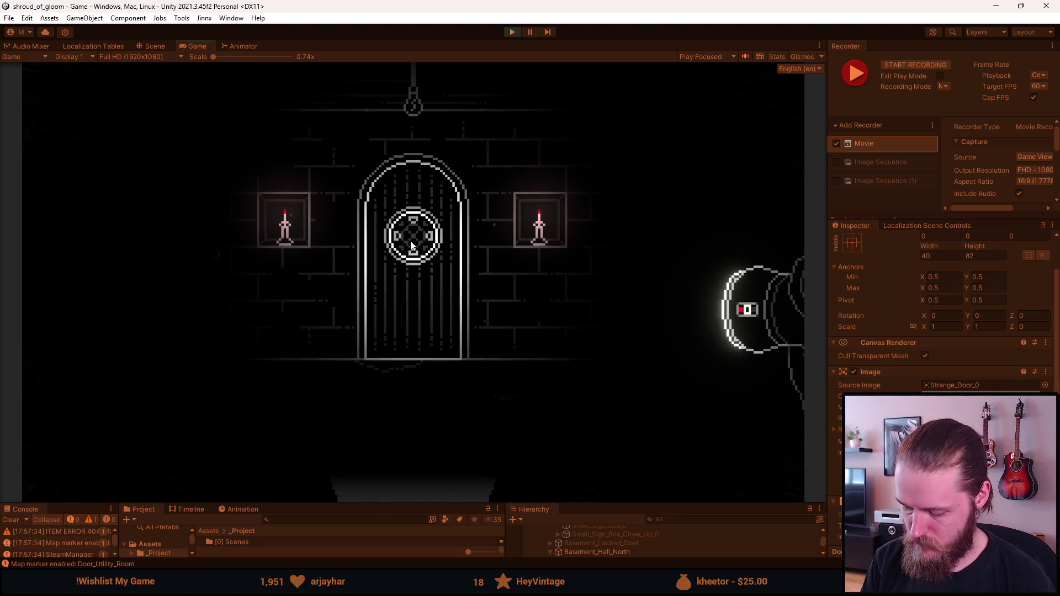
pyautogui.press('F10')
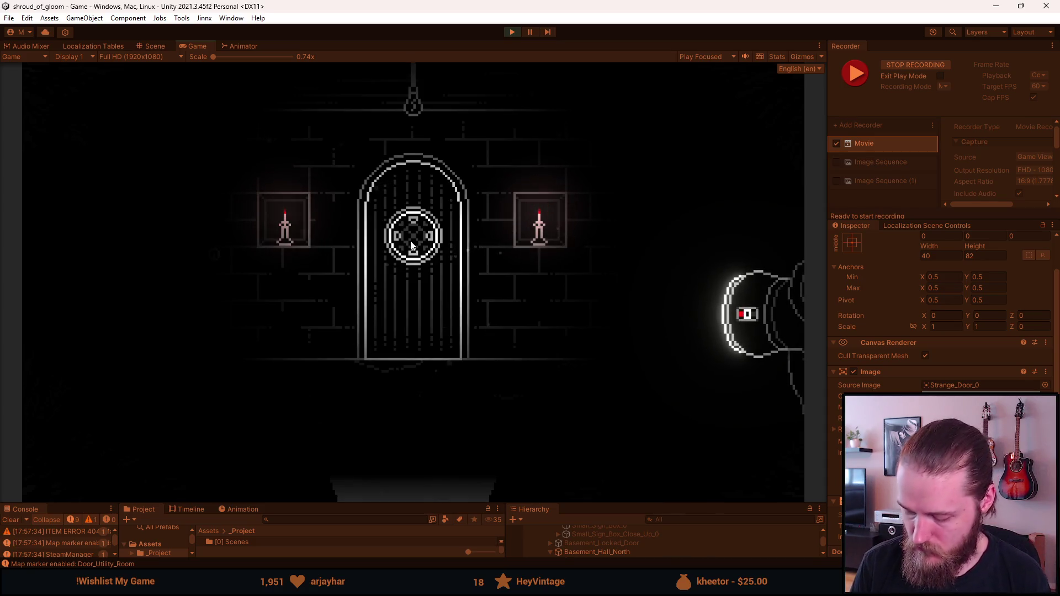
pyautogui.press('F10')
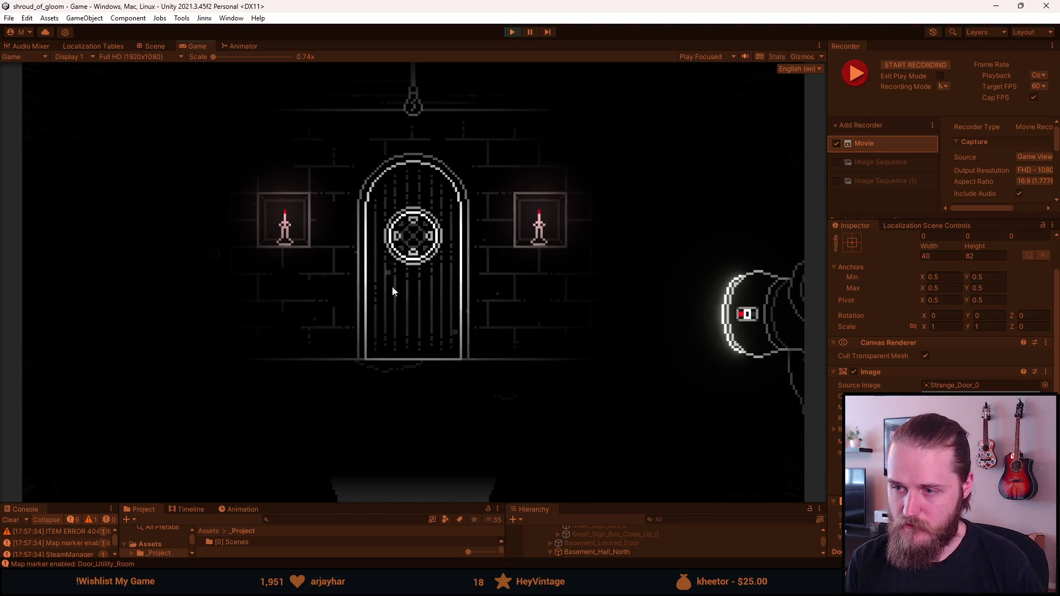
# - Click the arched door, then resize the bottom panels so the game view is larger
pyautogui.click(409, 250)
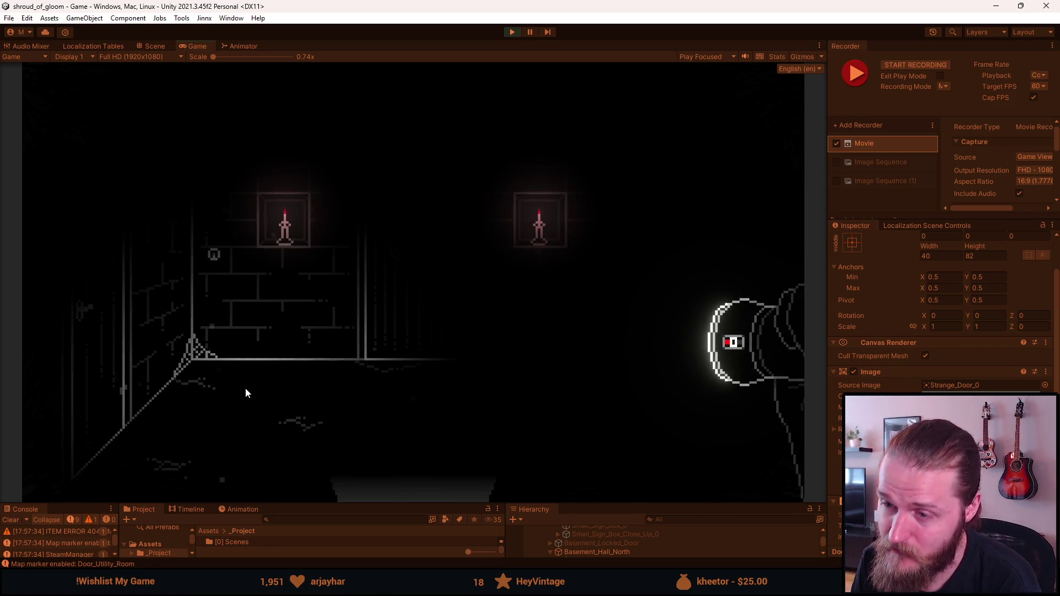
pyautogui.moveTo(440, 503); pyautogui.dragTo(442, 396)
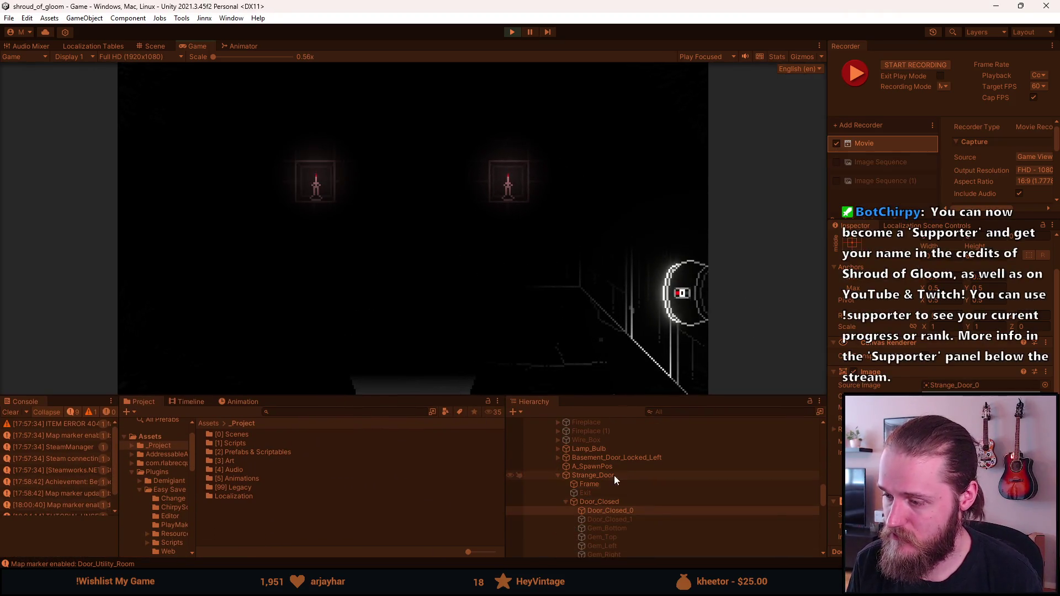
pyautogui.scroll(-2, 939, 309)
pyautogui.scroll(-1, 939, 309)
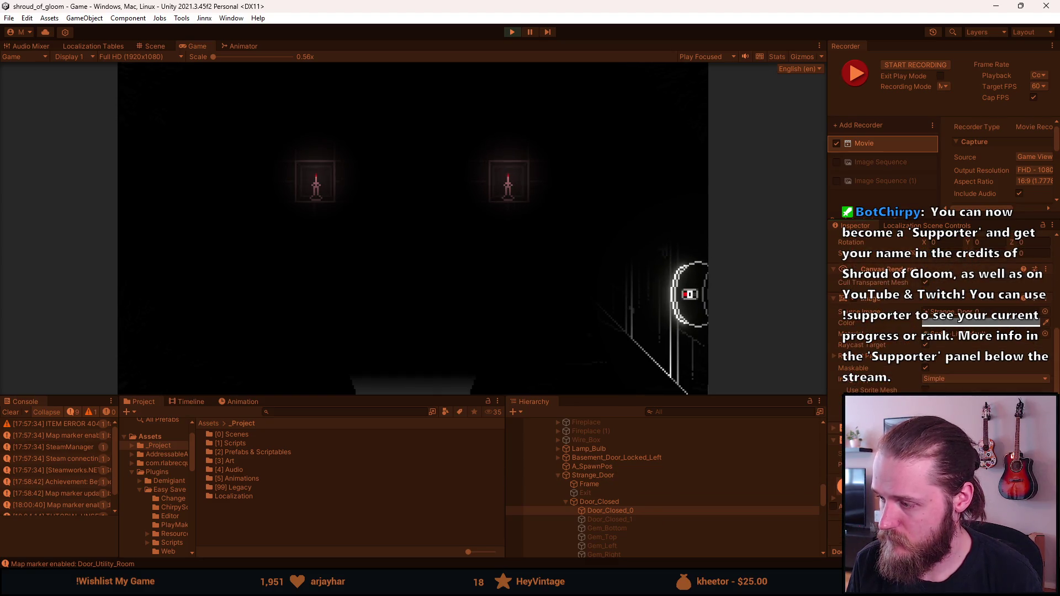
pyautogui.moveTo(446, 402); pyautogui.dragTo(442, 504)
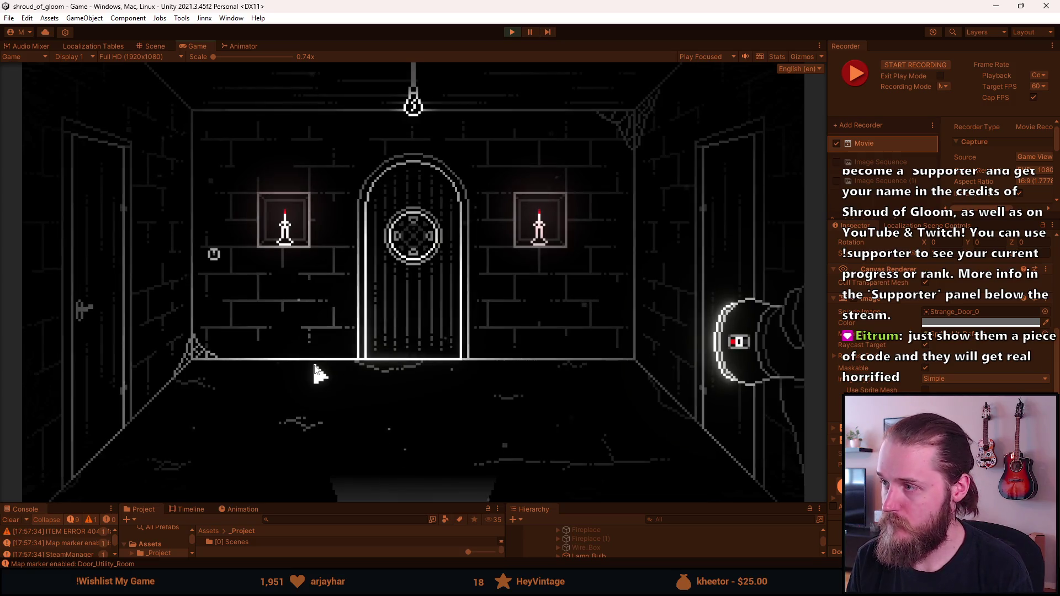
# - Start recording, open the door's circular seal close-up and activate its glowing bottom slot
pyautogui.press('F10')
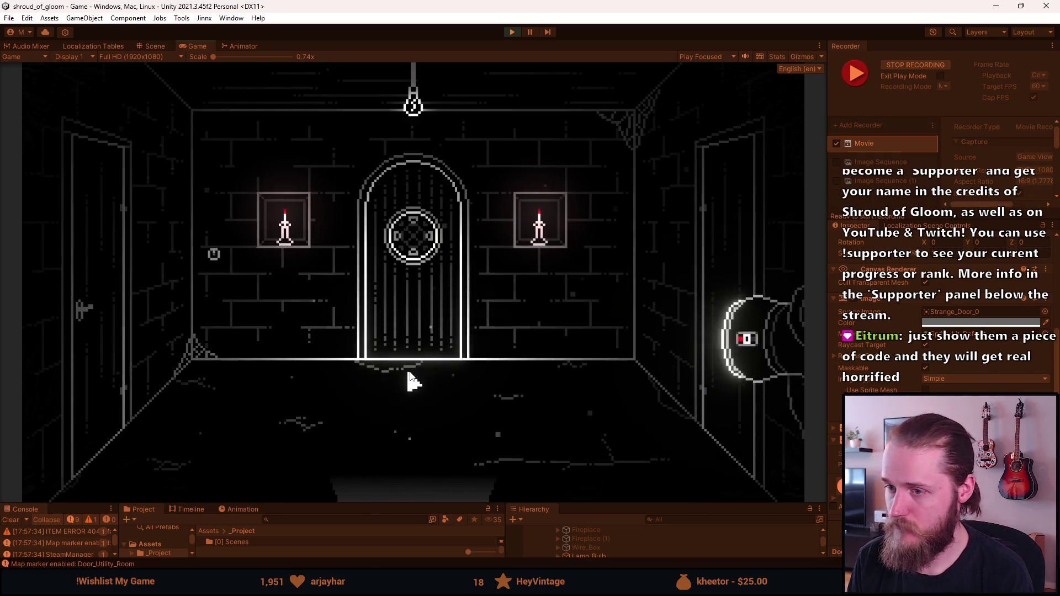
pyautogui.click(416, 290)
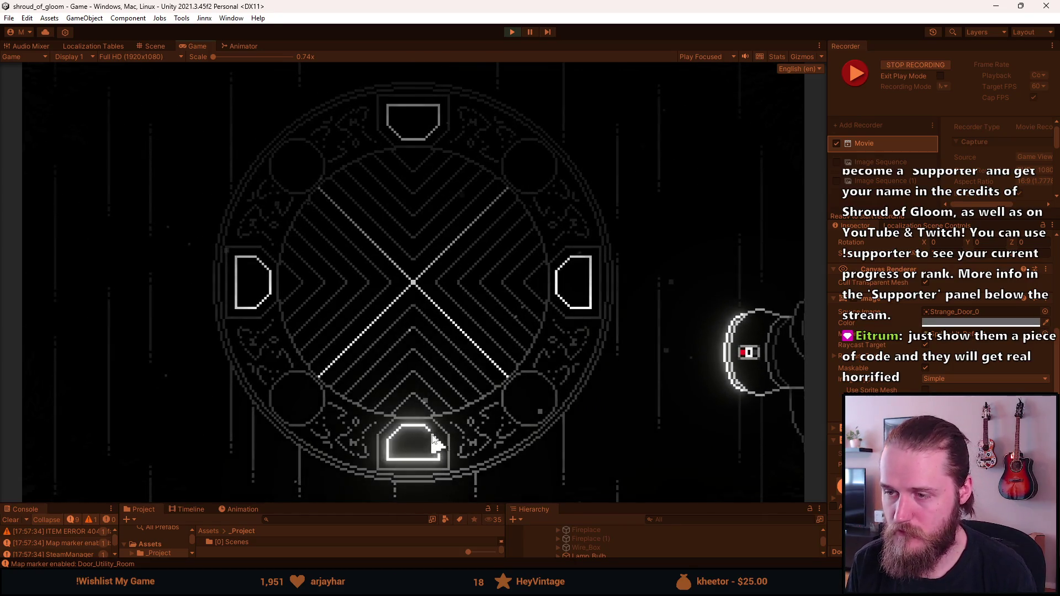
pyautogui.click(434, 442)
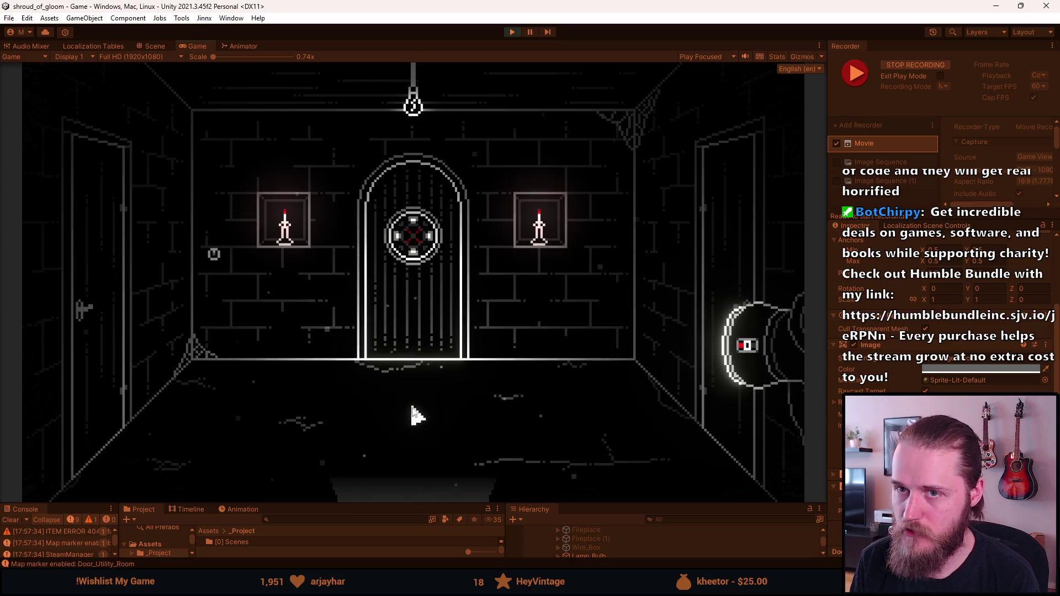
# - Record turning the door lock's rune rings, back out to the room, and stop recording with Ctrl+F10
pyautogui.press('F10')
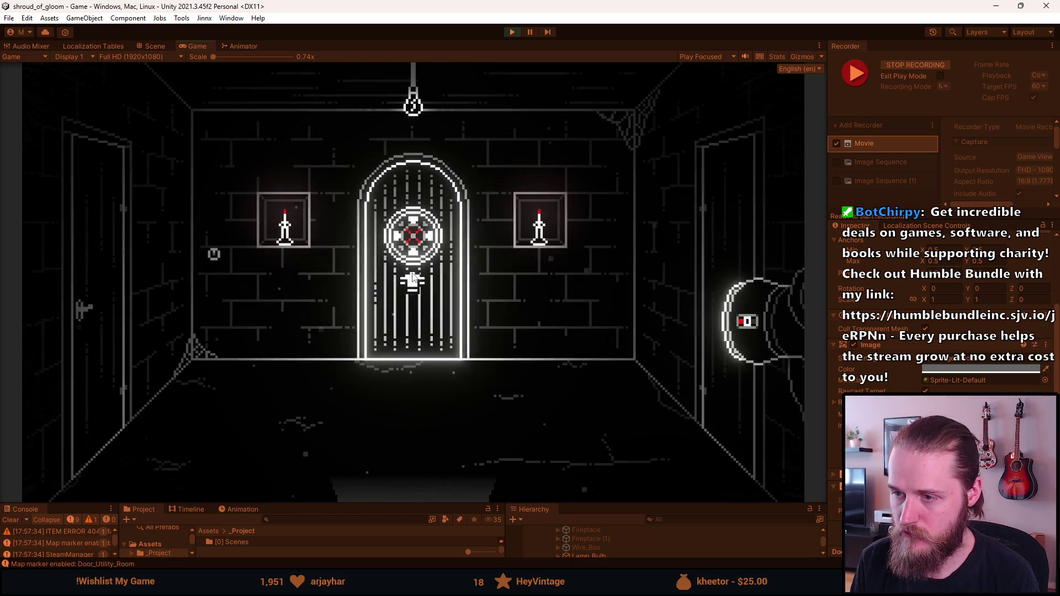
pyautogui.click(412, 274)
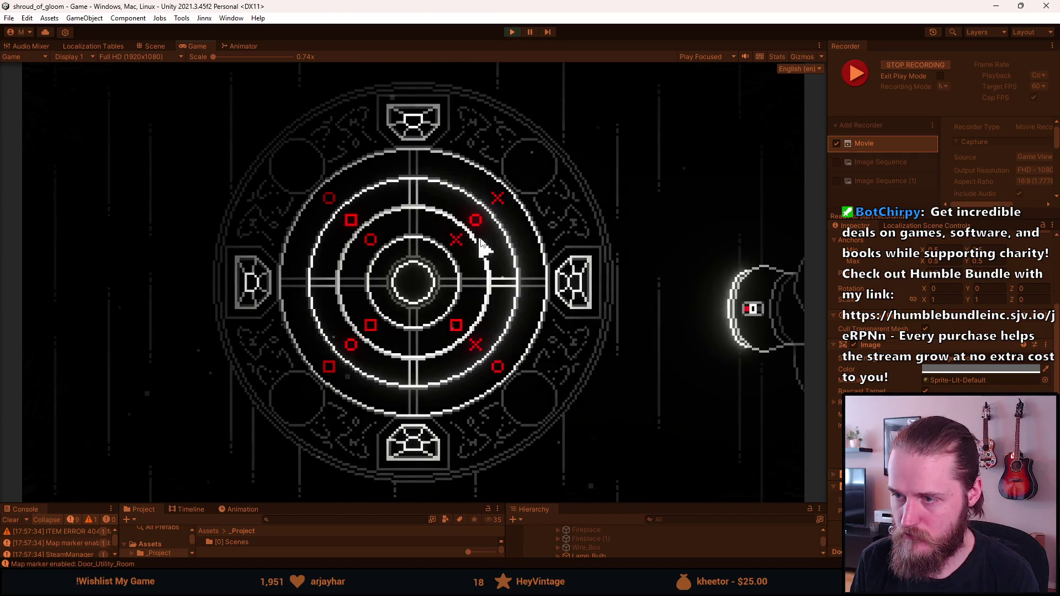
pyautogui.click(505, 229)
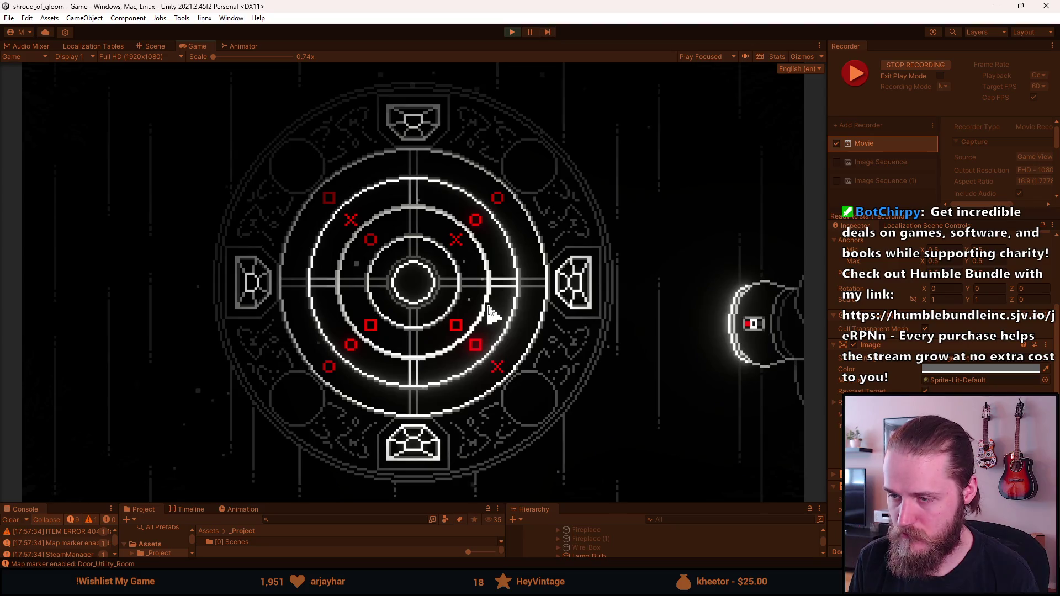
pyautogui.press('Escape')
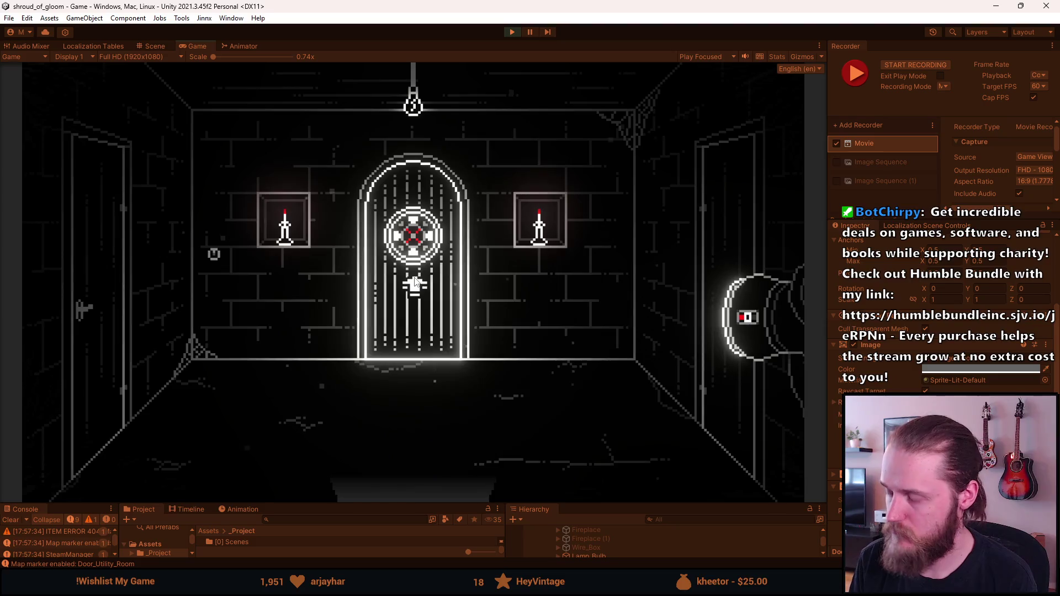
pyautogui.click(419, 258)
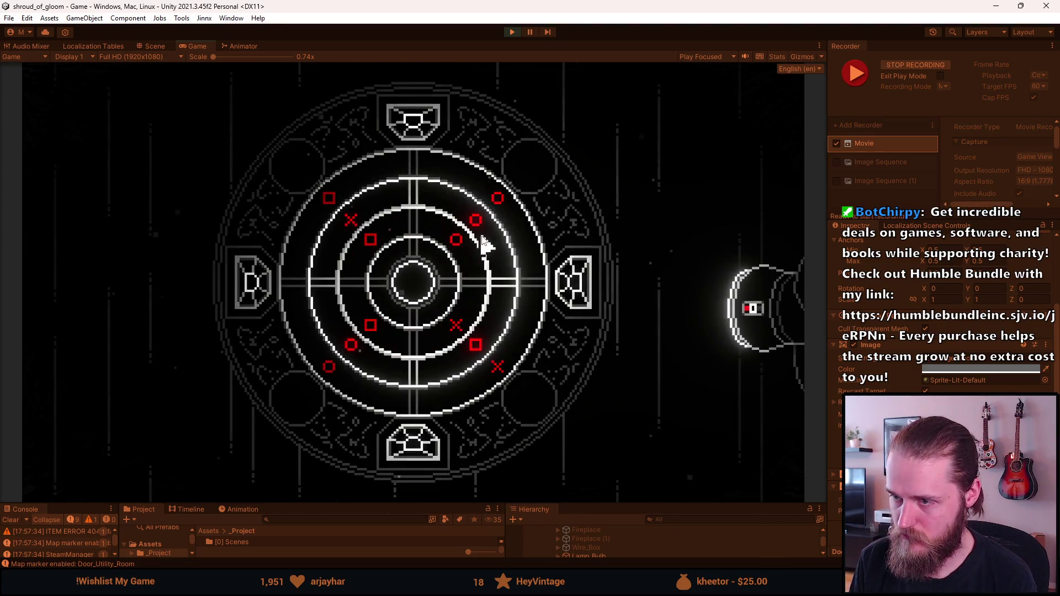
pyautogui.click(482, 238)
pyautogui.click(510, 220)
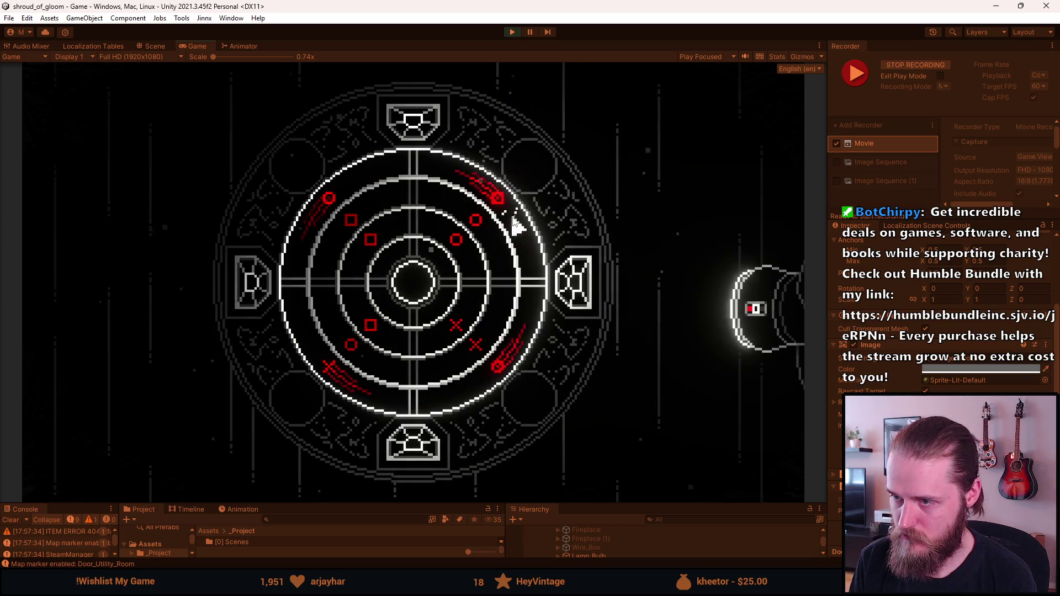
pyautogui.rightClick(511, 213)
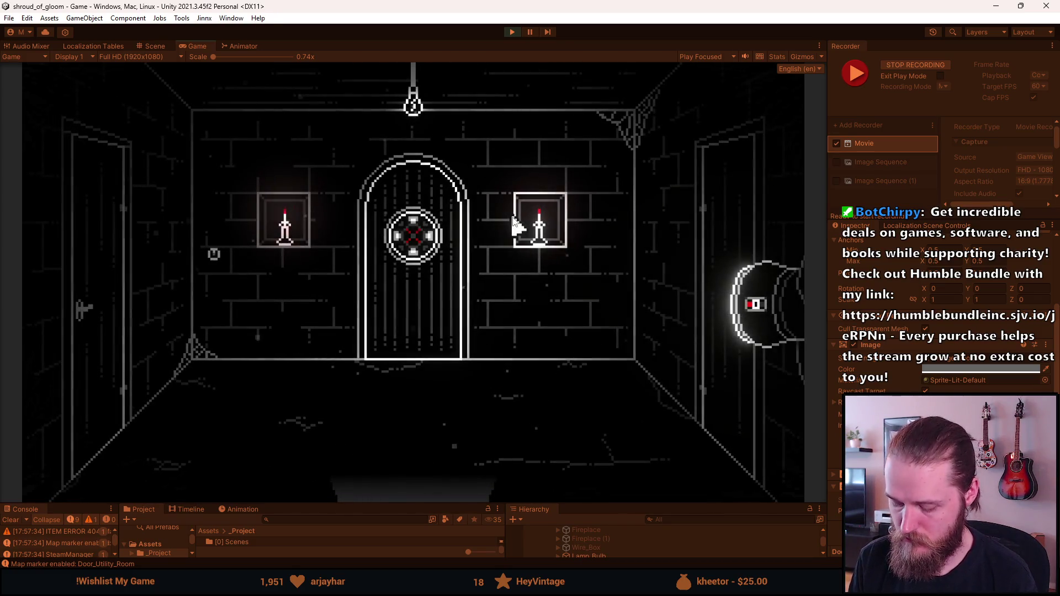
pyautogui.hotkey('ctrl', 'F10')
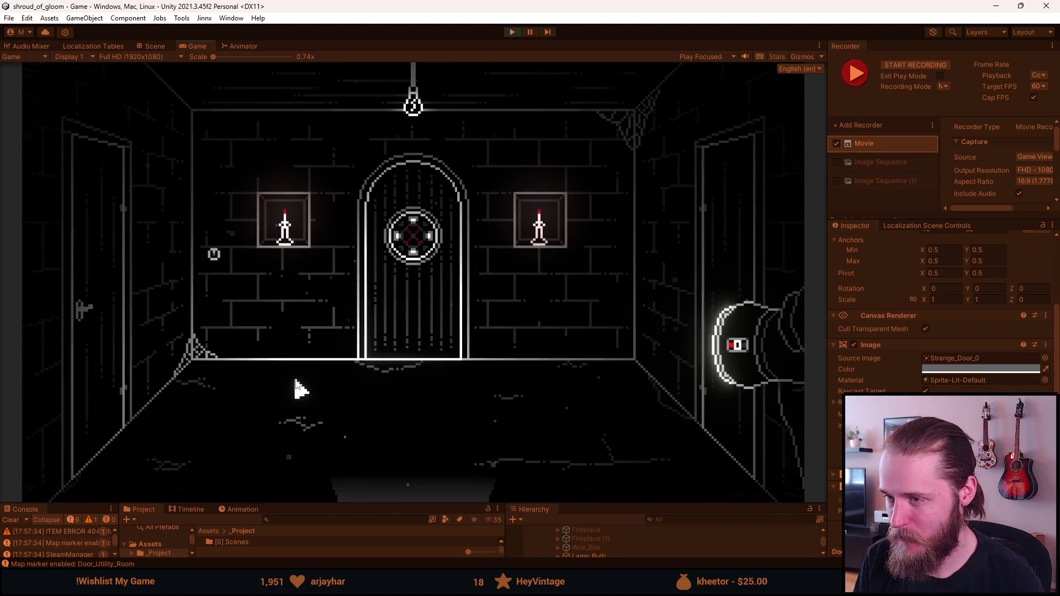
# - Enter Basement_Utility_Room in the developer tools room field to teleport there
pyautogui.press('F1')
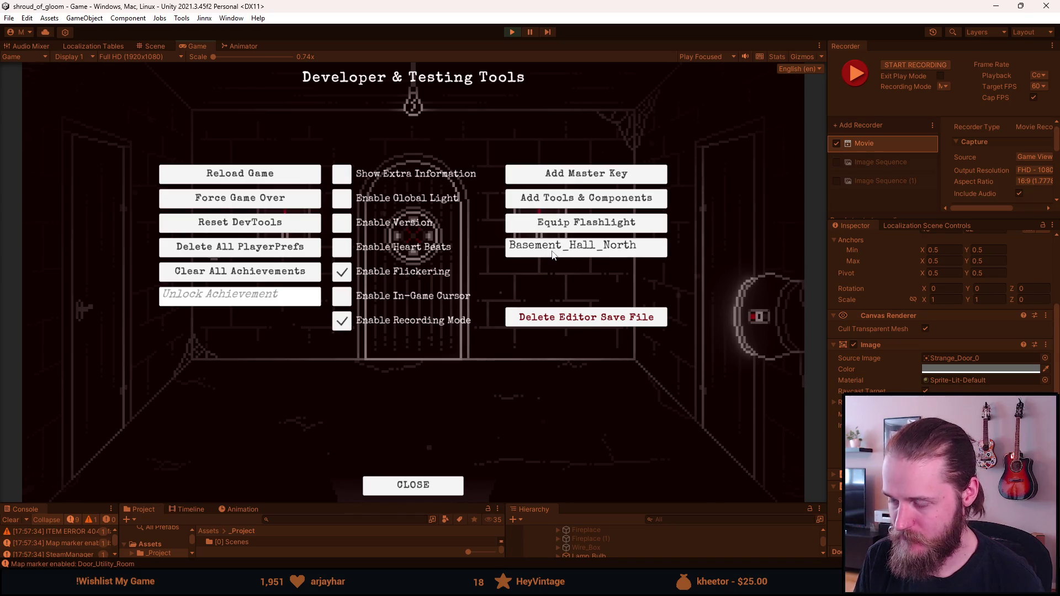
pyautogui.press('F1')
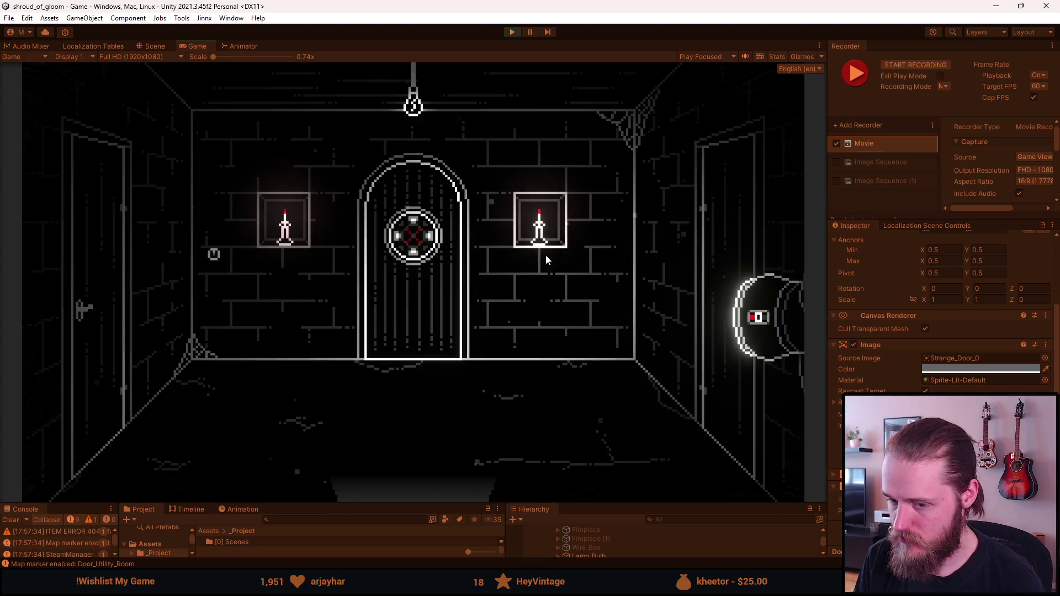
pyautogui.press('F1')
pyautogui.click(590, 252)
pyautogui.write('B')
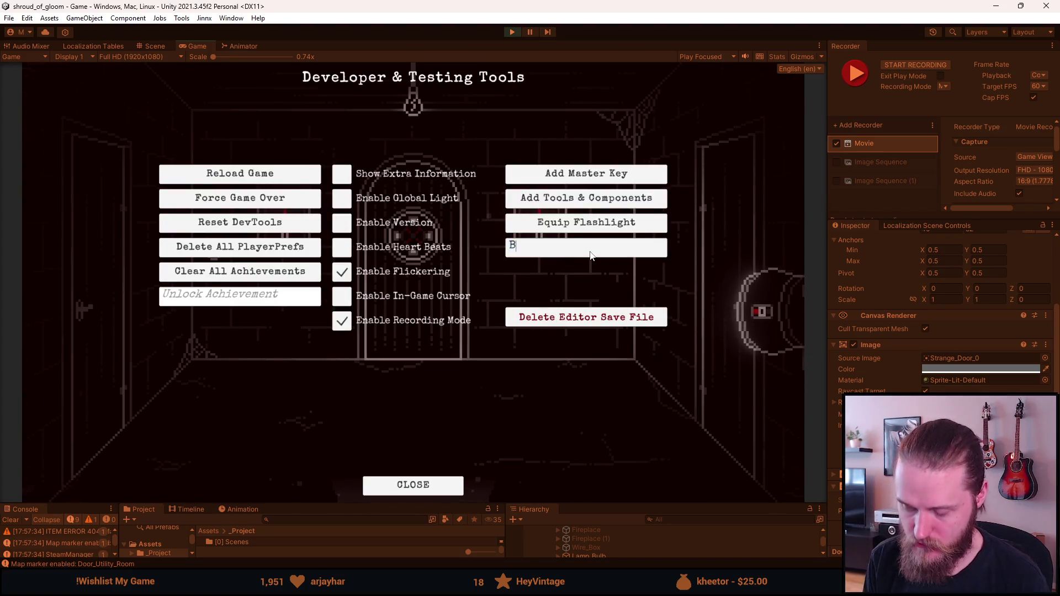
pyautogui.write('asement_Utility_Room')
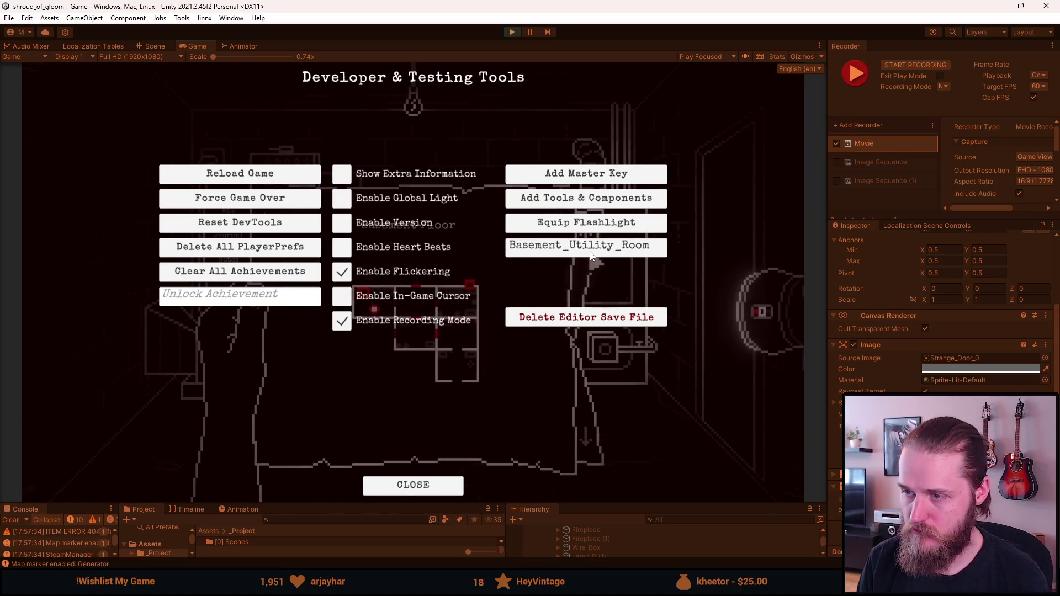
pyautogui.press('Return')
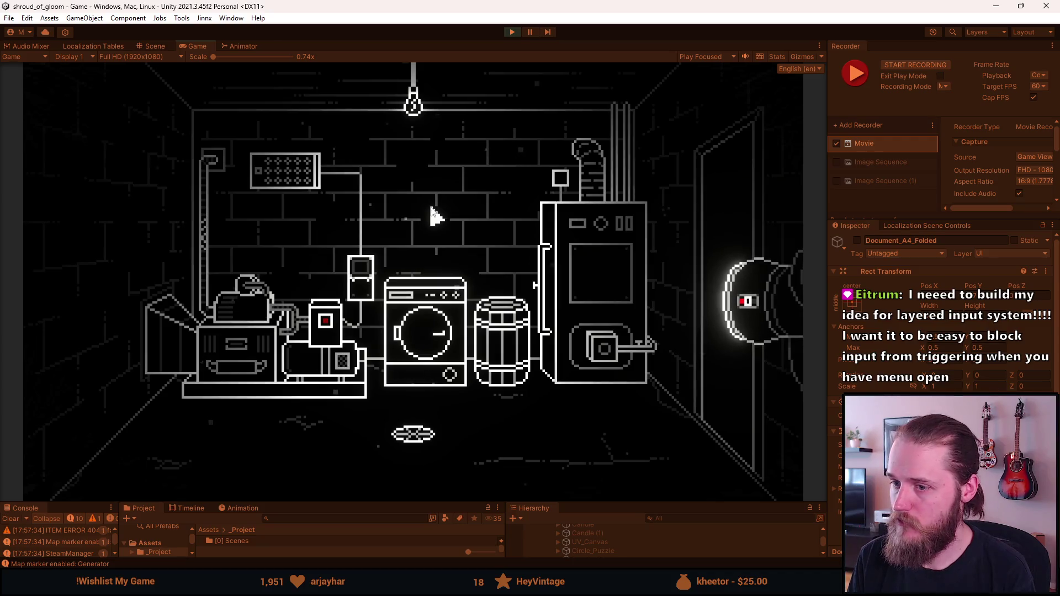
# - Record a clip wiring fuse panel ports 1–4, 6–7 and 5–8
pyautogui.press('F10')
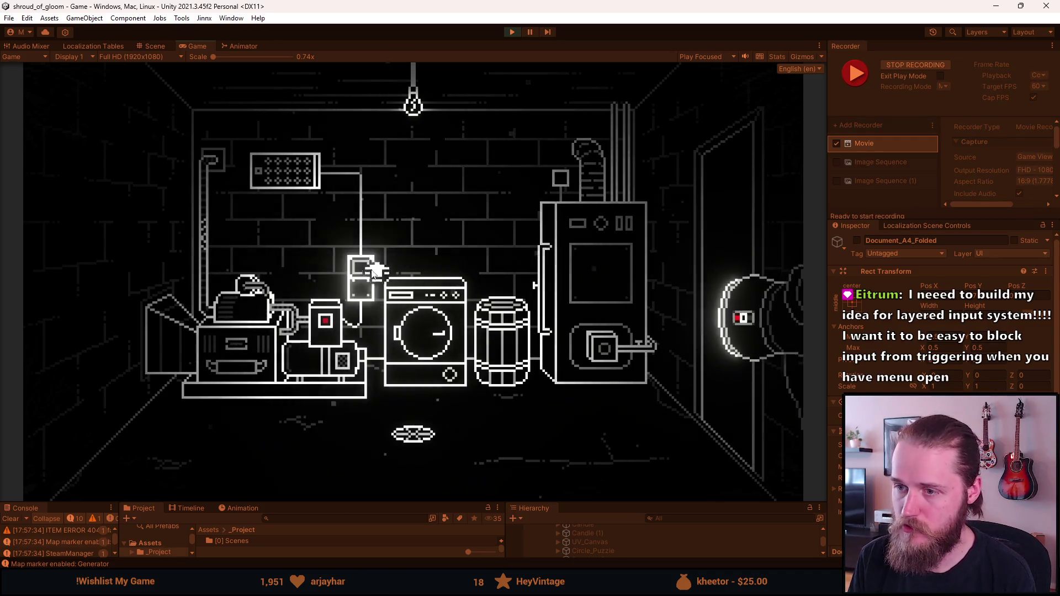
pyautogui.click(365, 276)
pyautogui.click(301, 171)
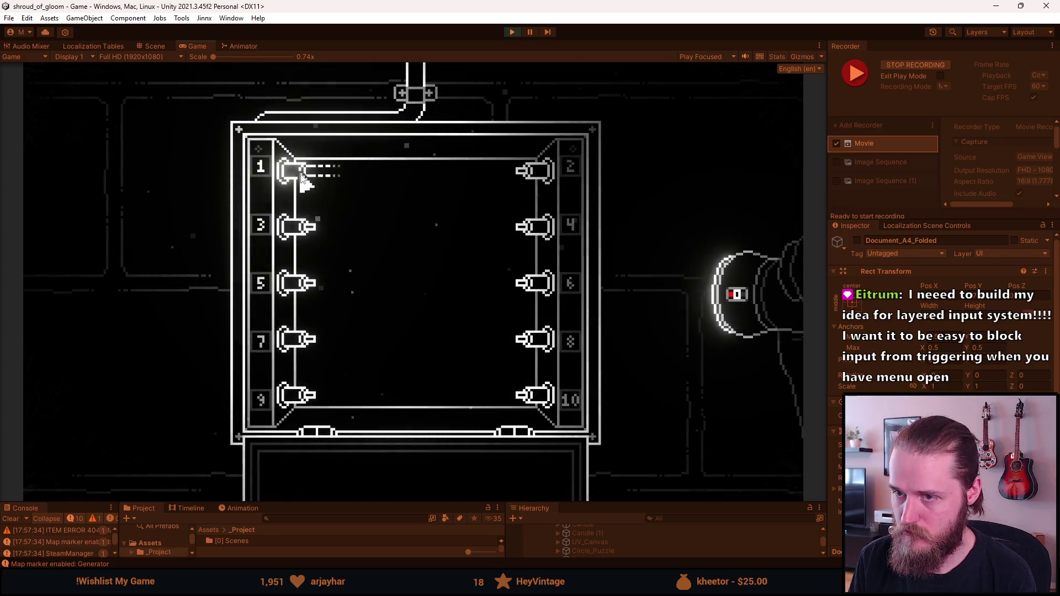
pyautogui.click(533, 228)
pyautogui.click(536, 281)
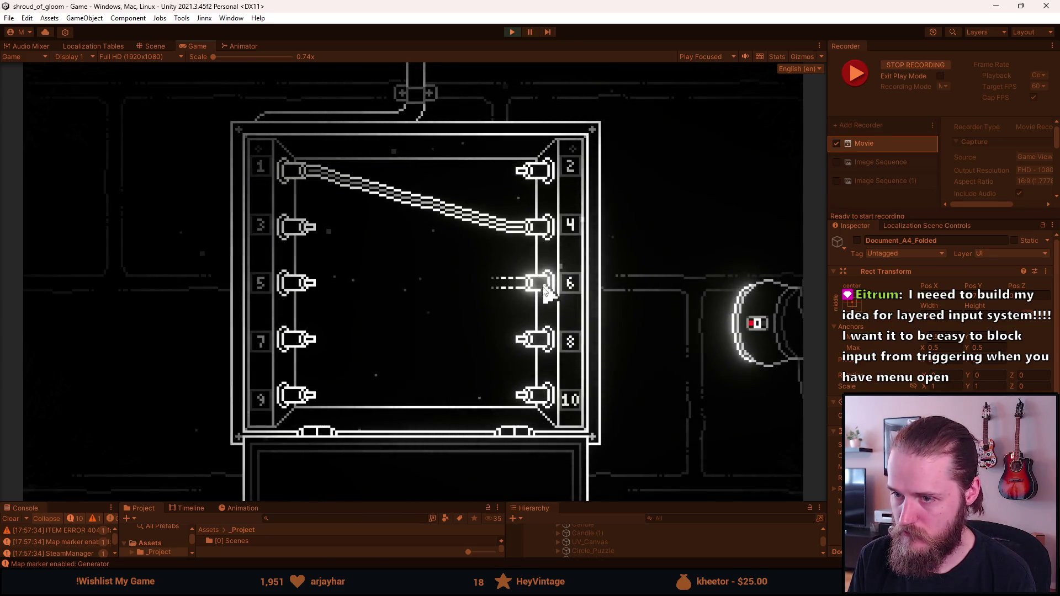
pyautogui.click(304, 340)
pyautogui.click(305, 285)
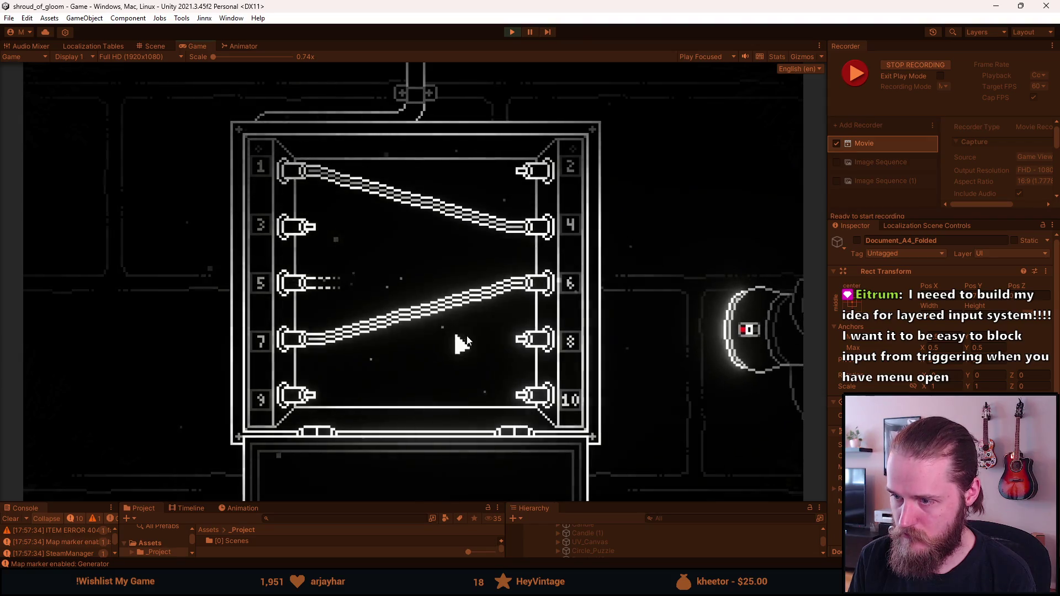
pyautogui.click(533, 340)
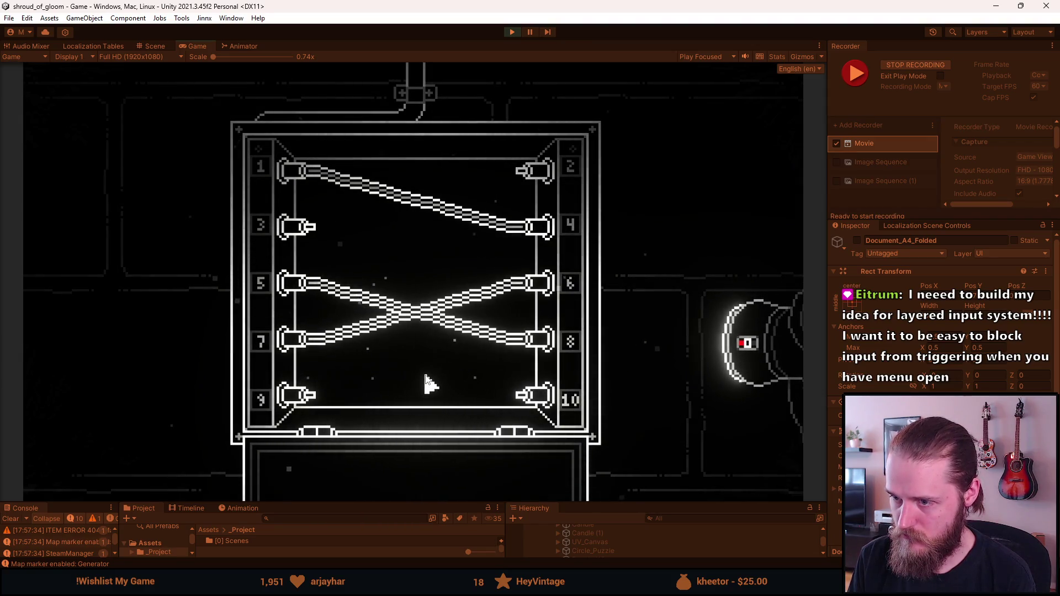
pyautogui.press('F10')
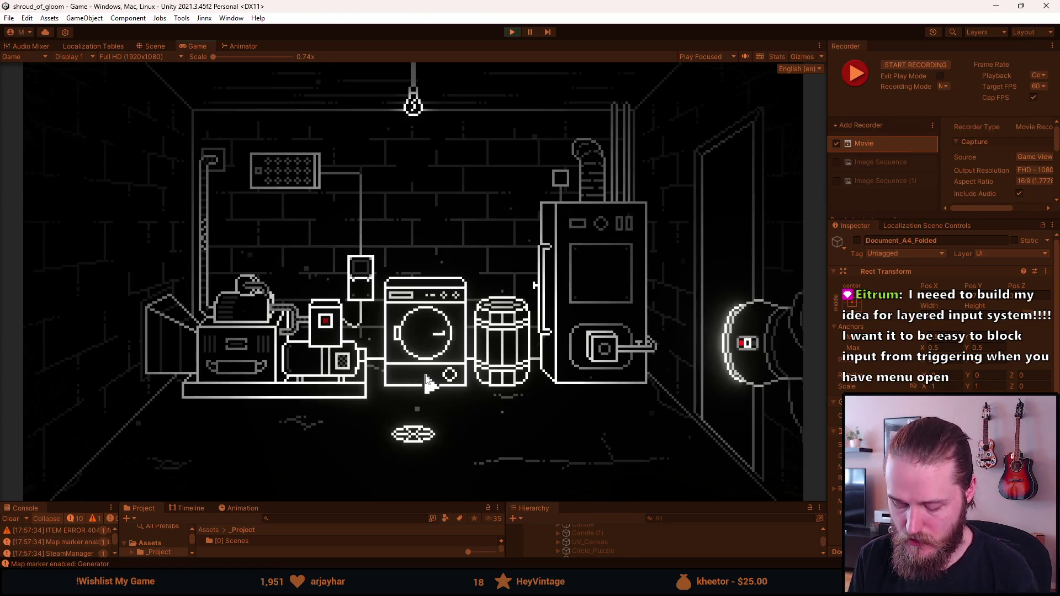
# - Reopen the fuse panel and remove all the cables
pyautogui.click(389, 251)
pyautogui.click(437, 311)
pyautogui.click(448, 213)
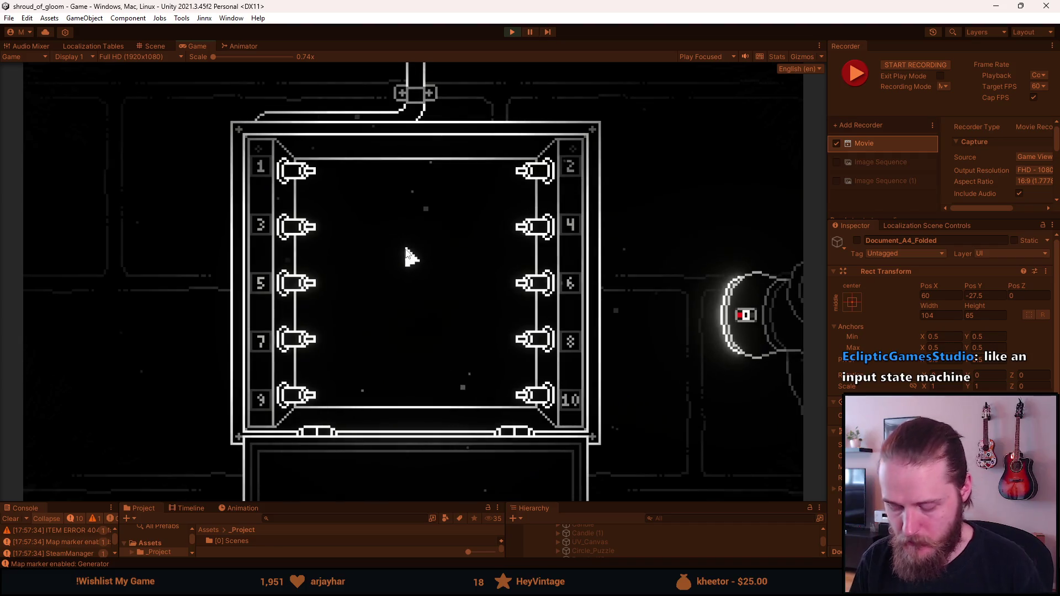
# - Connect fuse panel plugs 3–4, 1–8 and 9–2
pyautogui.click(312, 232)
pyautogui.click(533, 238)
pyautogui.click(298, 171)
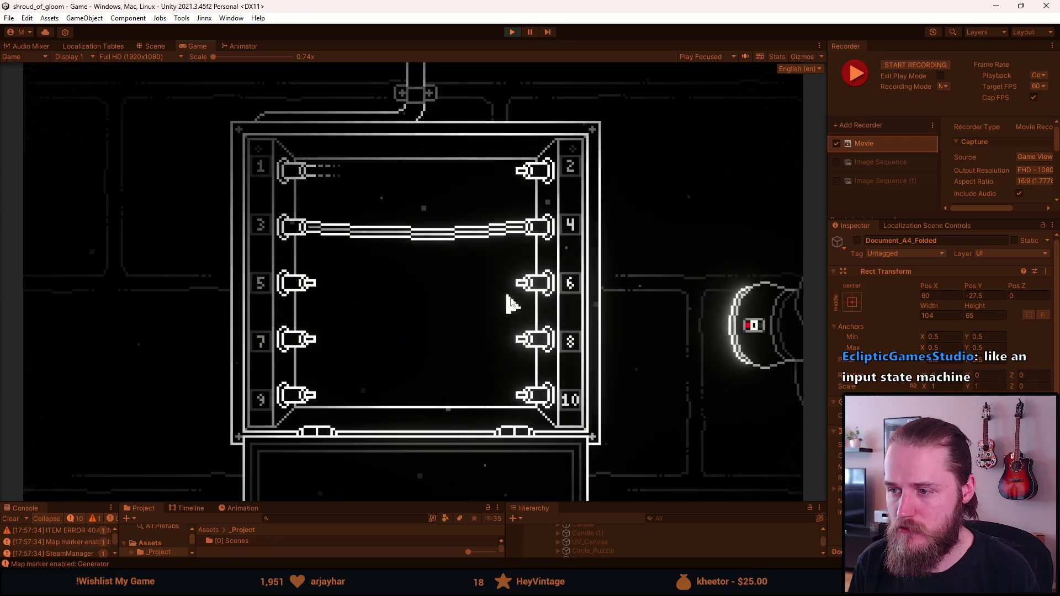
pyautogui.click(540, 339)
pyautogui.click(305, 402)
pyautogui.click(536, 174)
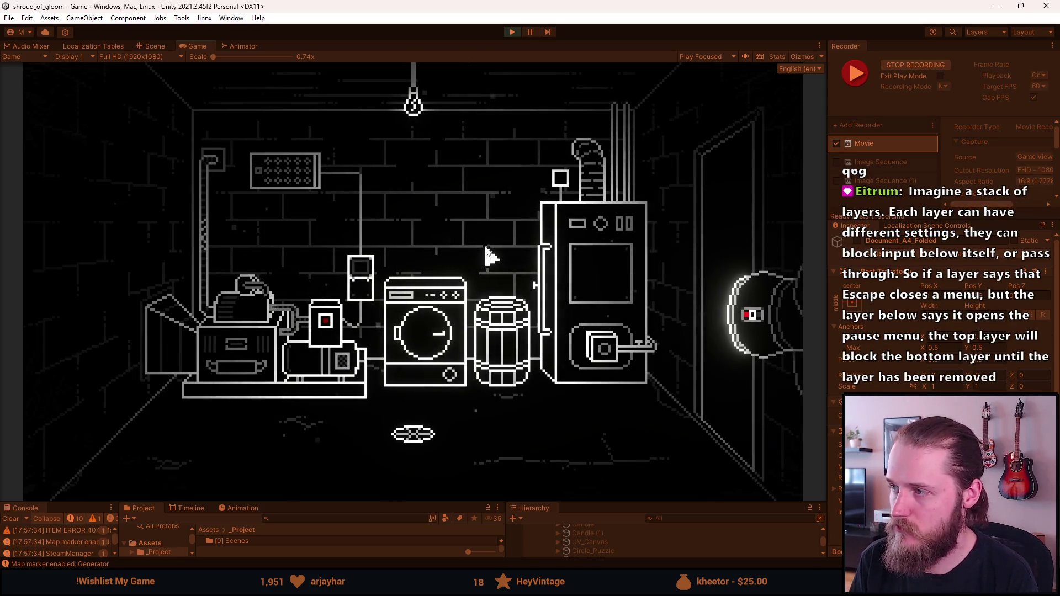
# - Open the fuse panel, try wires 1–6, 1–10, 3–2 and 5–8, then clear them
pyautogui.click(360, 279)
pyautogui.moveTo(316, 183)
pyautogui.mouseDown()
pyautogui.moveTo(386, 224)
pyautogui.moveTo(534, 282)
pyautogui.mouseUp()
pyautogui.moveTo(305, 233); pyautogui.dragTo(539, 227)
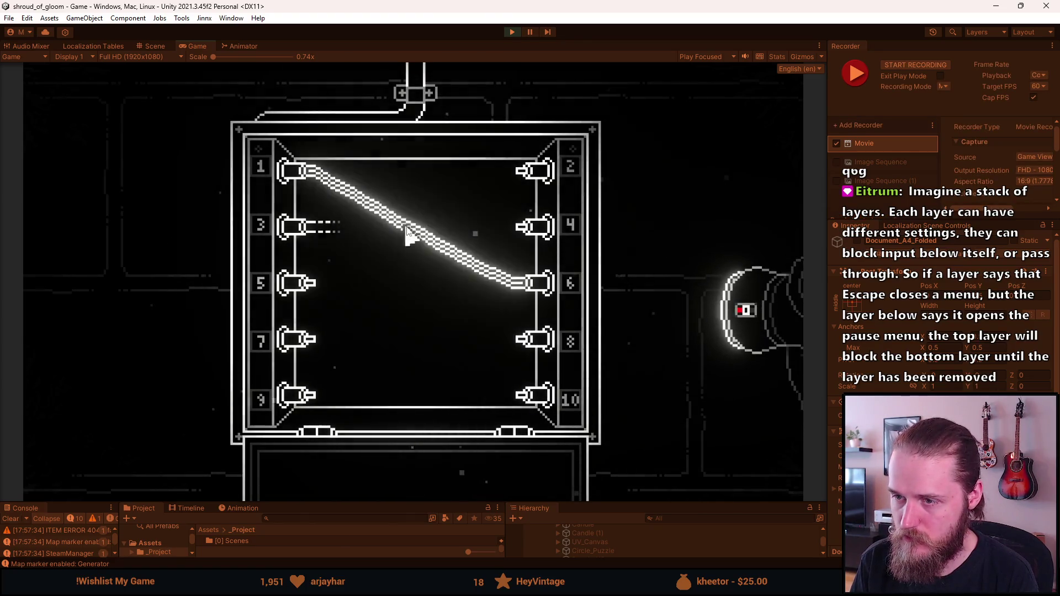
pyautogui.click(314, 232)
pyautogui.moveTo(301, 172); pyautogui.dragTo(555, 398)
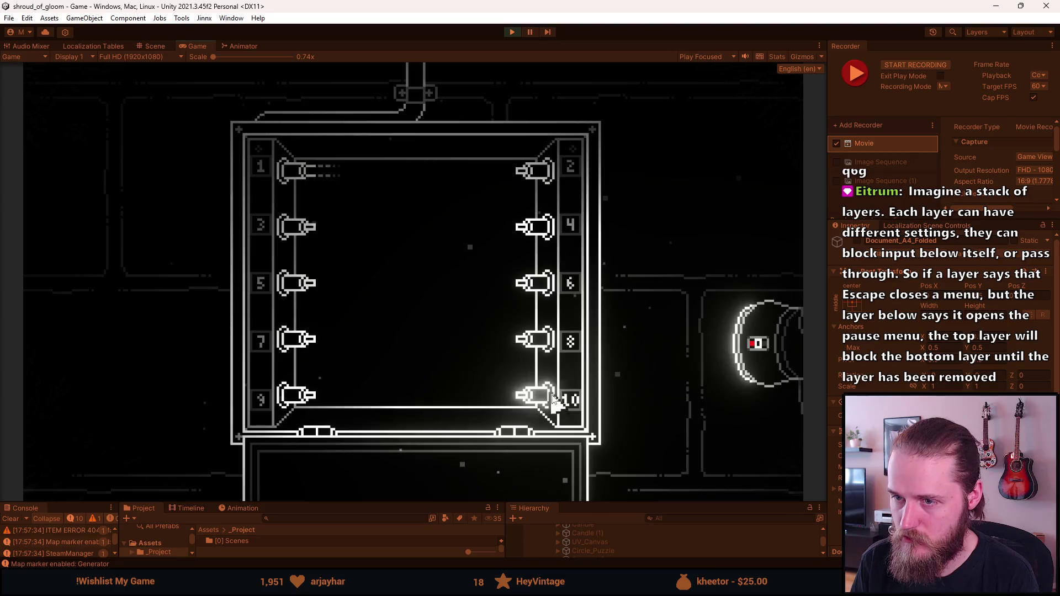
pyautogui.click(314, 232)
pyautogui.click(531, 171)
pyautogui.click(295, 290)
pyautogui.click(513, 337)
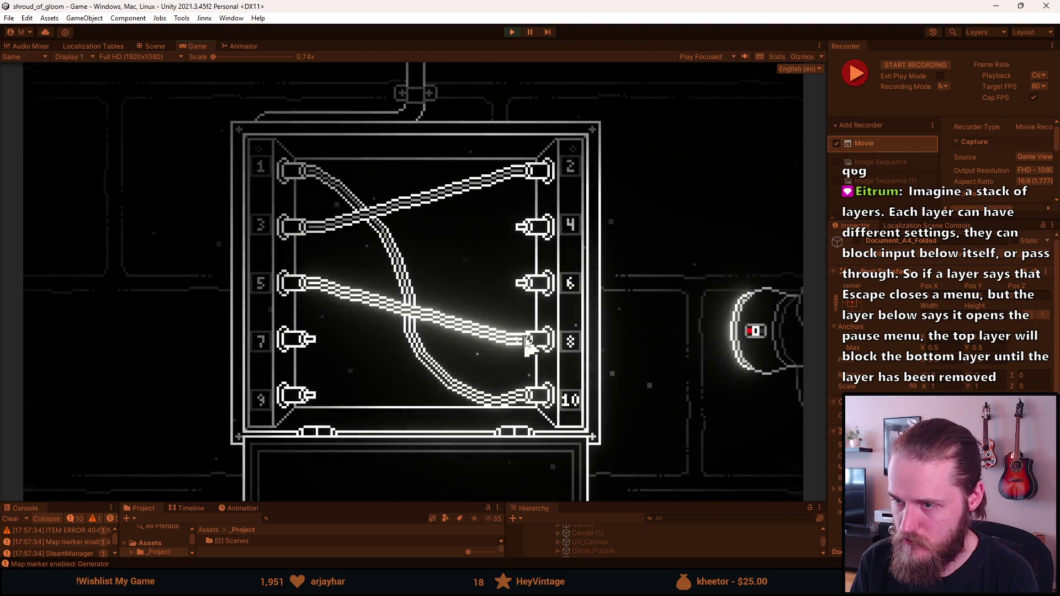
pyautogui.click(420, 312)
pyautogui.click(403, 304)
pyautogui.click(390, 220)
# - Wire ports 3–4, 1–10 and 7–6, then remove those three wires
pyautogui.click(319, 234)
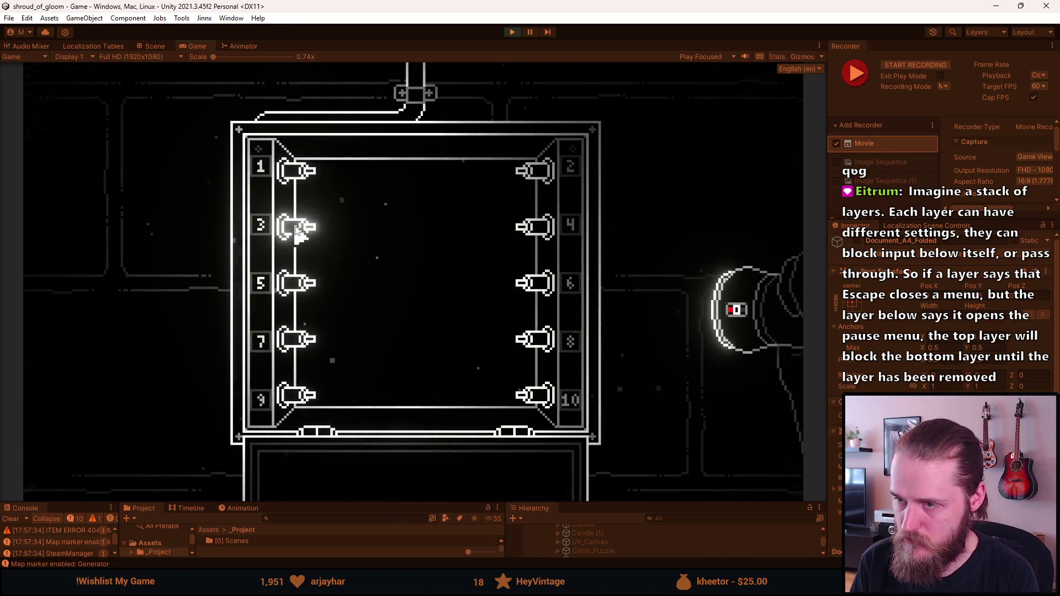
pyautogui.click(535, 228)
pyautogui.click(316, 174)
pyautogui.click(533, 396)
pyautogui.click(309, 340)
pyautogui.click(531, 287)
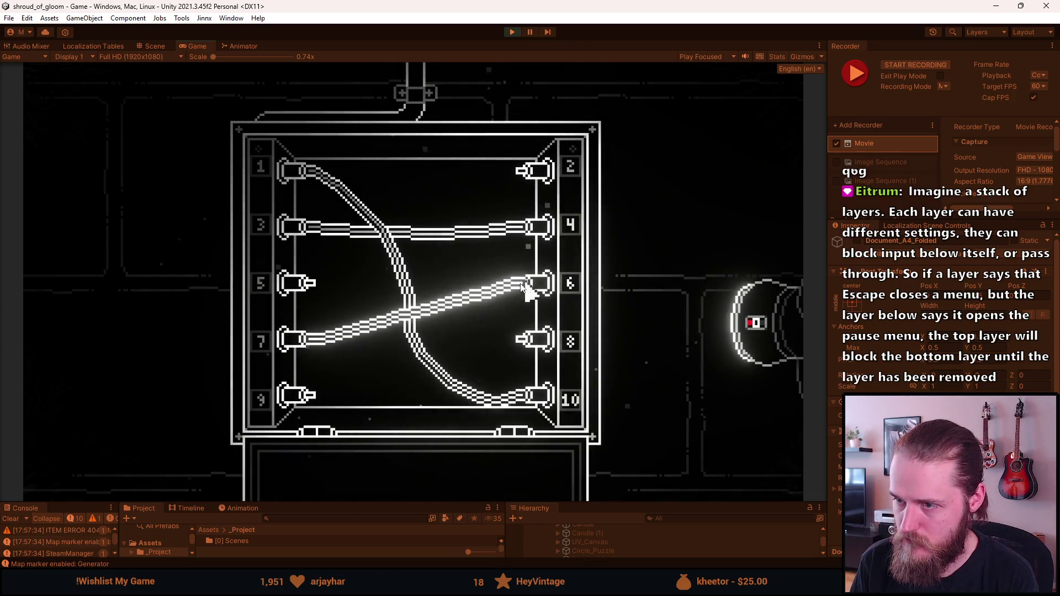
pyautogui.click(402, 289)
pyautogui.click(424, 314)
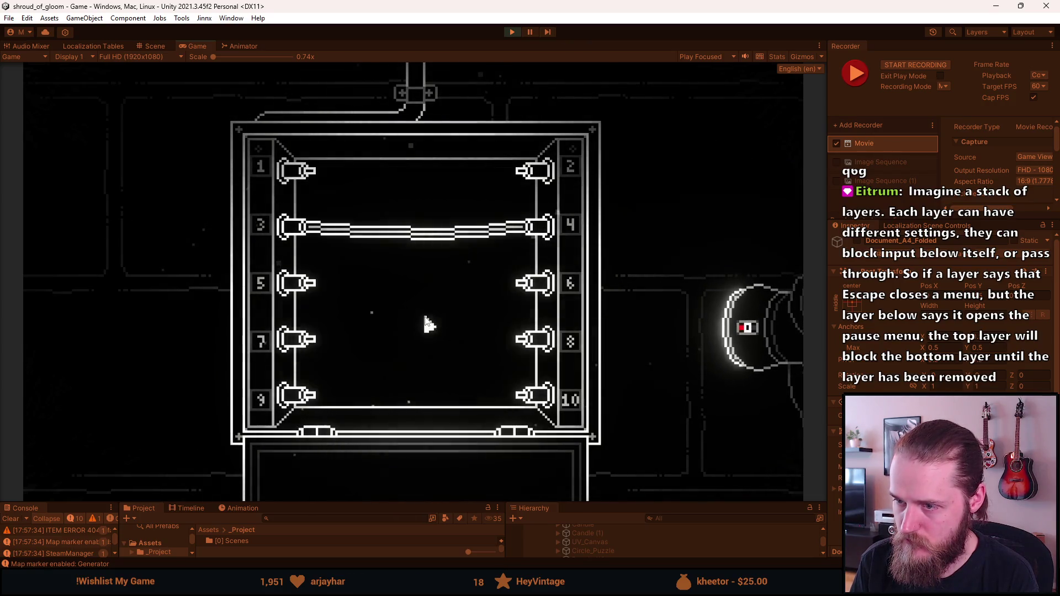
pyautogui.click(426, 245)
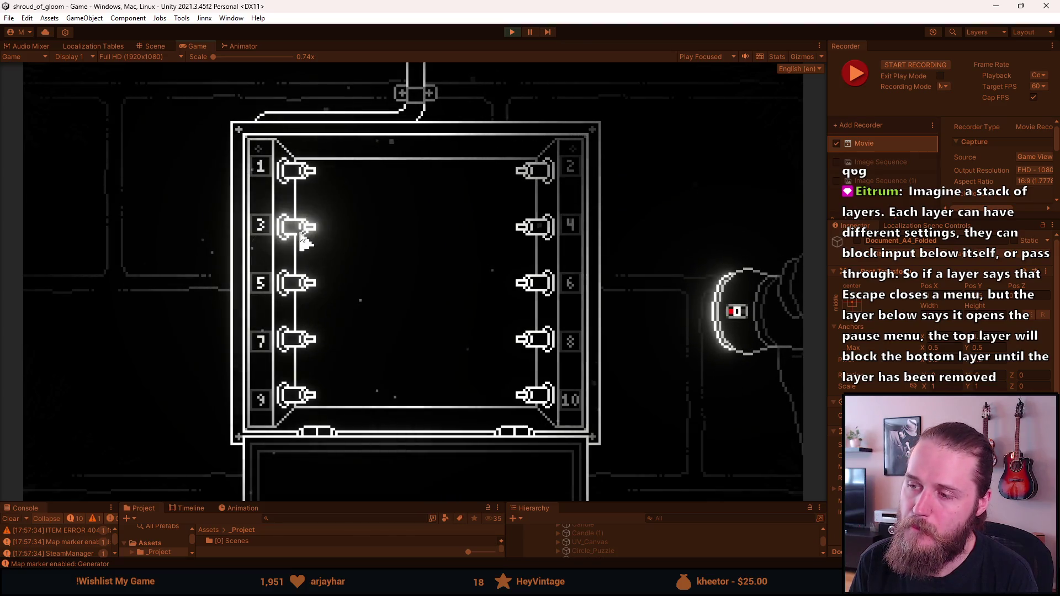
# - Wire ports 3–4, 1–10 and 7–2, then clear the wires and leave the puzzle
pyautogui.click(301, 238)
pyautogui.click(538, 227)
pyautogui.click(299, 171)
pyautogui.click(546, 398)
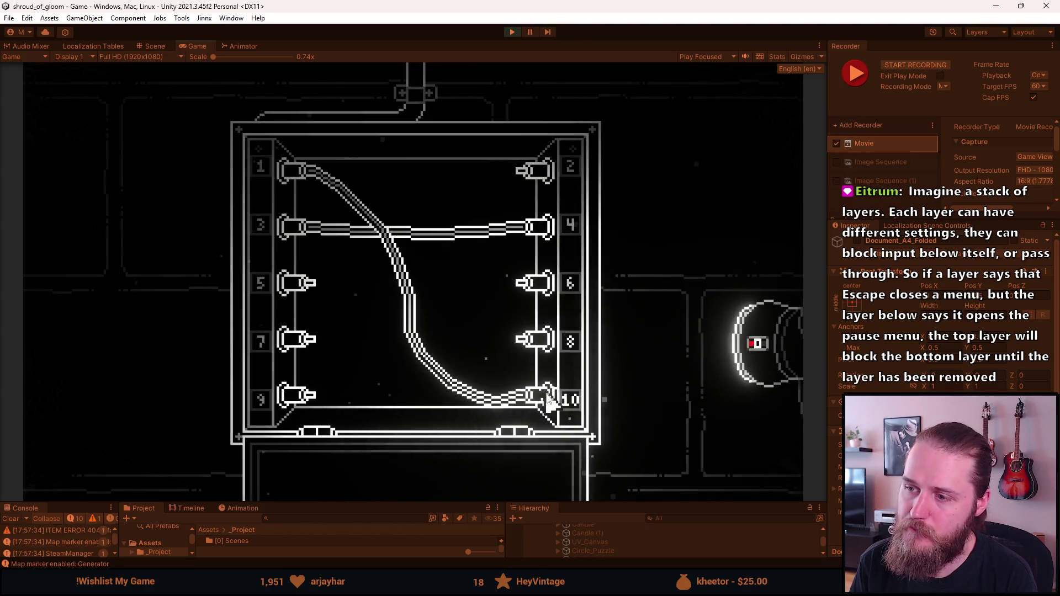
pyautogui.click(301, 340)
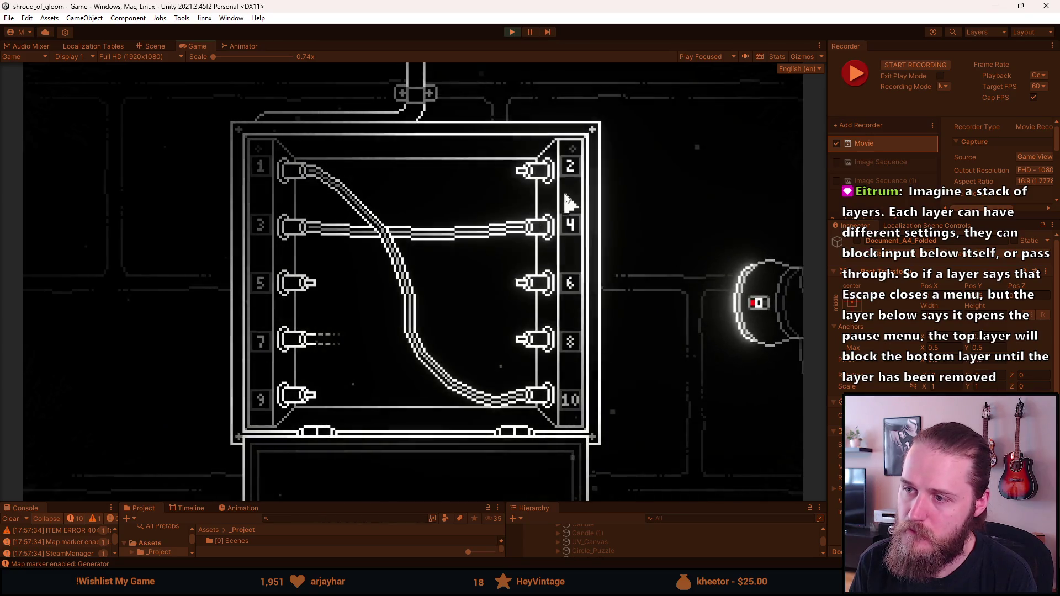
pyautogui.click(539, 172)
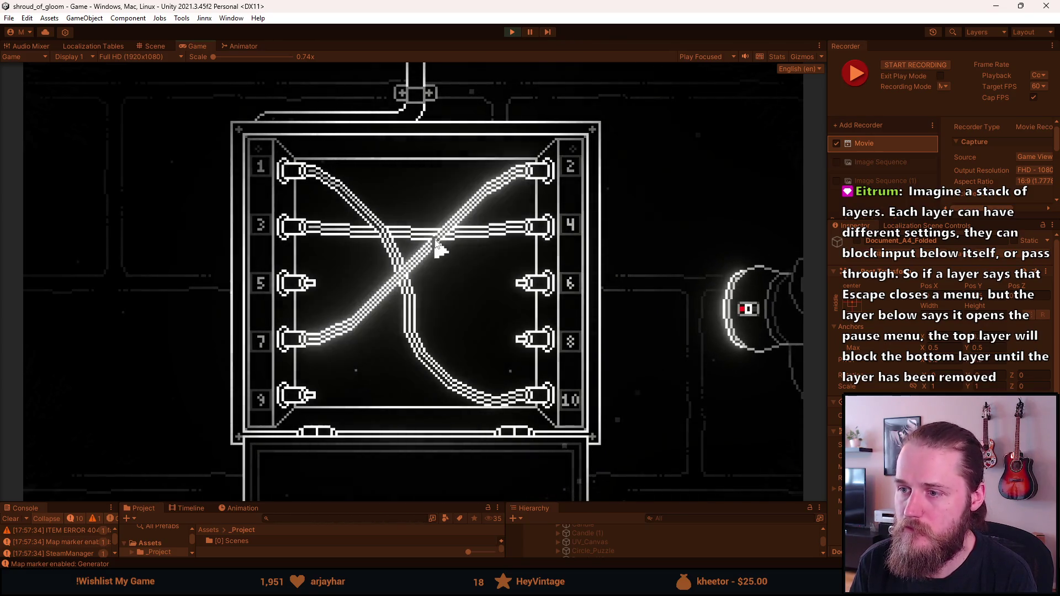
pyautogui.click(396, 254)
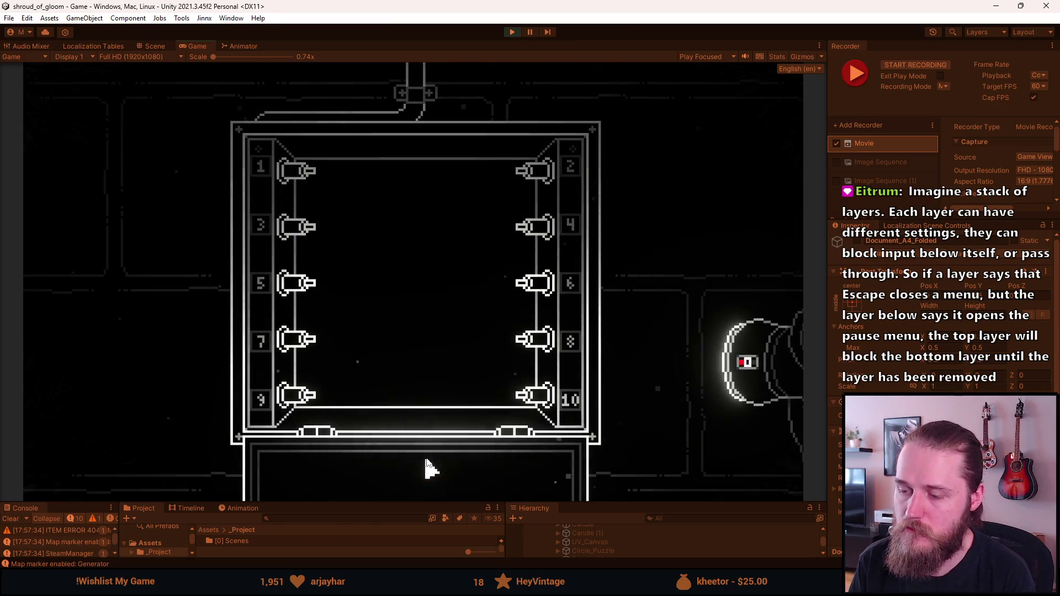
pyautogui.click(437, 420)
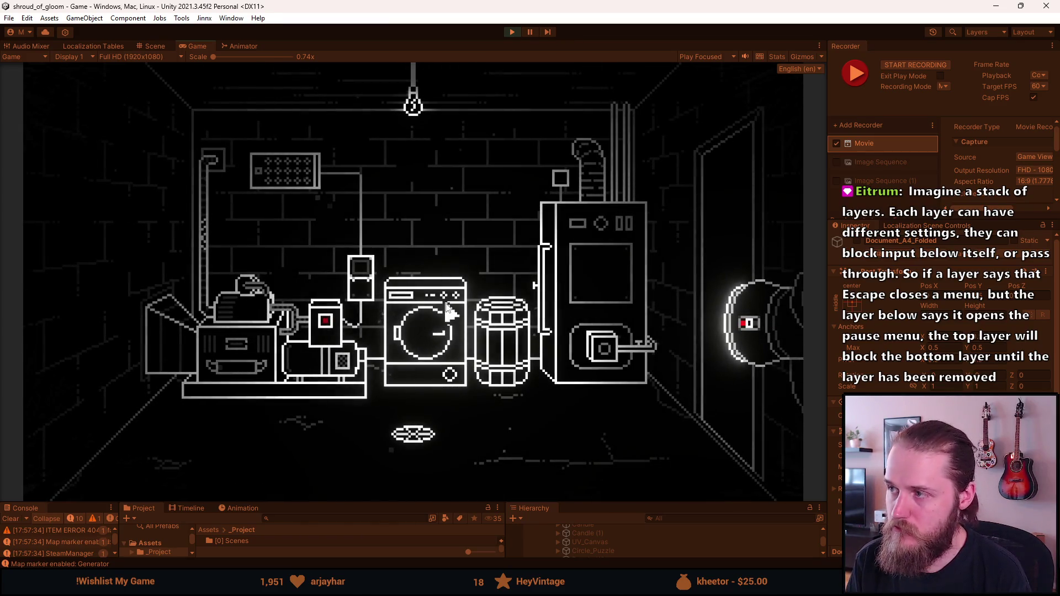
# - Reopen the wire puzzle and connect connectors 3–4, 1–10 and 7–2
pyautogui.click(353, 272)
pyautogui.click(312, 234)
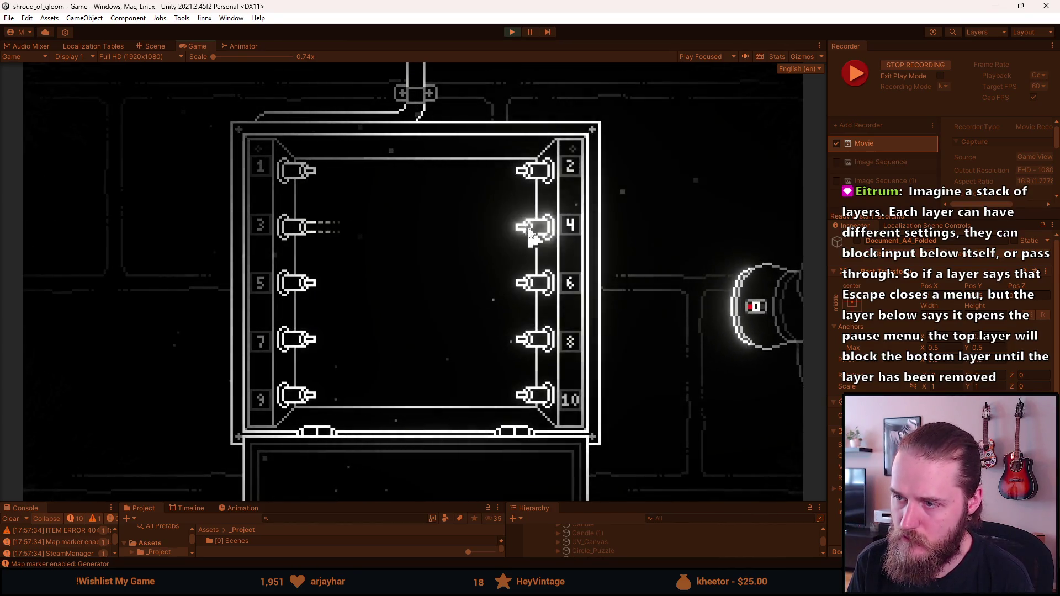
pyautogui.click(531, 233)
pyautogui.click(298, 171)
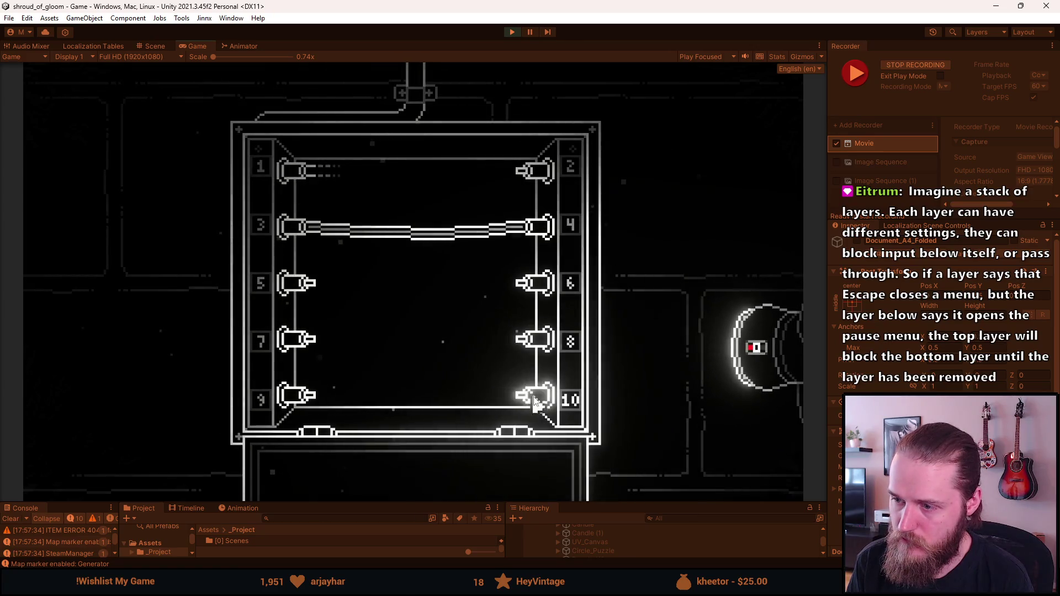
pyautogui.click(533, 401)
pyautogui.click(306, 340)
pyautogui.click(534, 170)
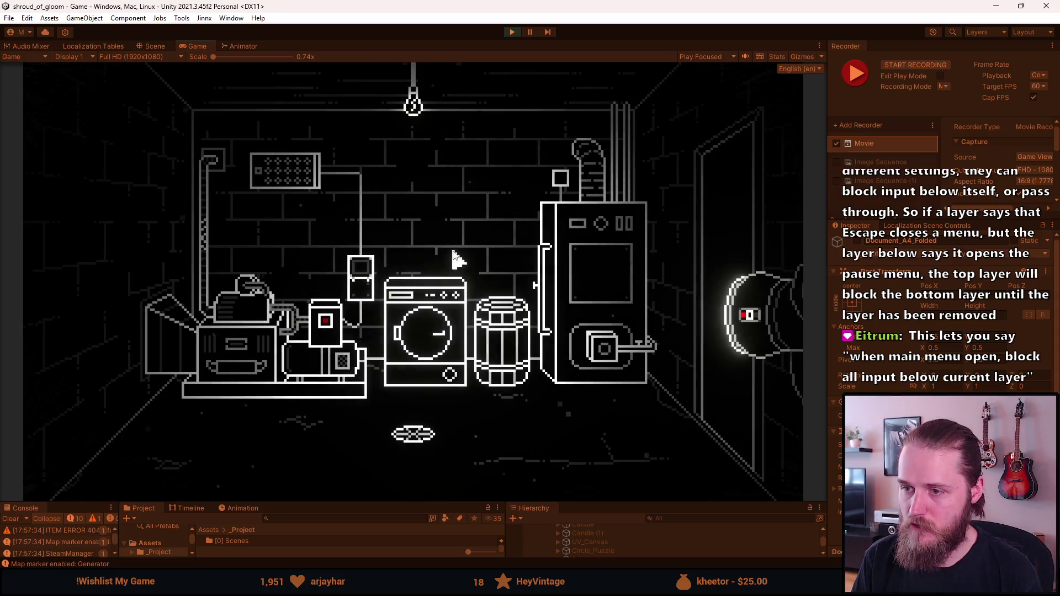
pyautogui.press('F1')
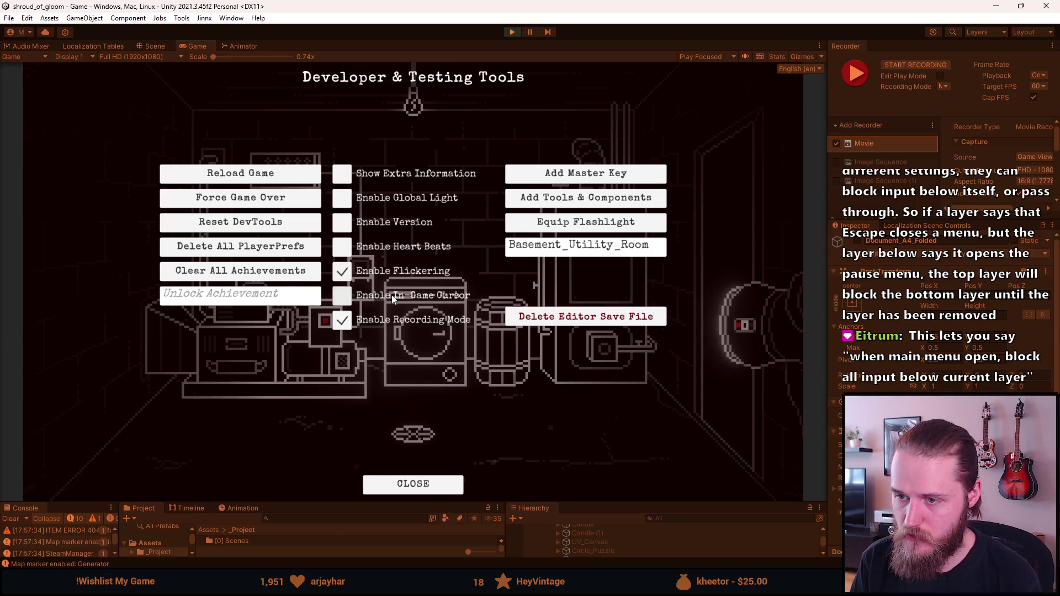
# - Close the dev tools, record a short empty basement-room clip, then pause the game
pyautogui.press('Escape')
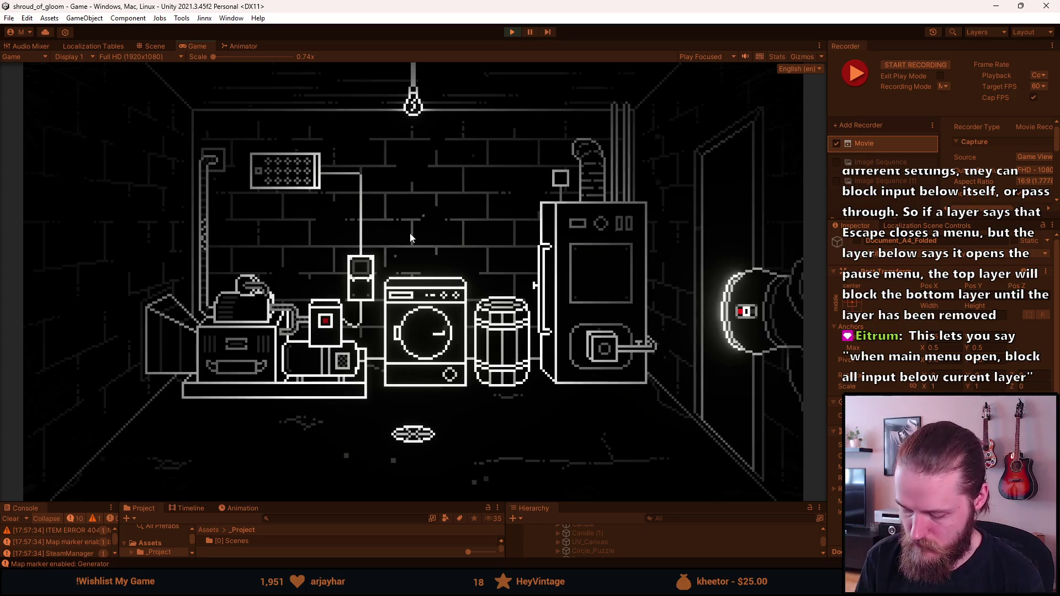
pyautogui.press('F10')
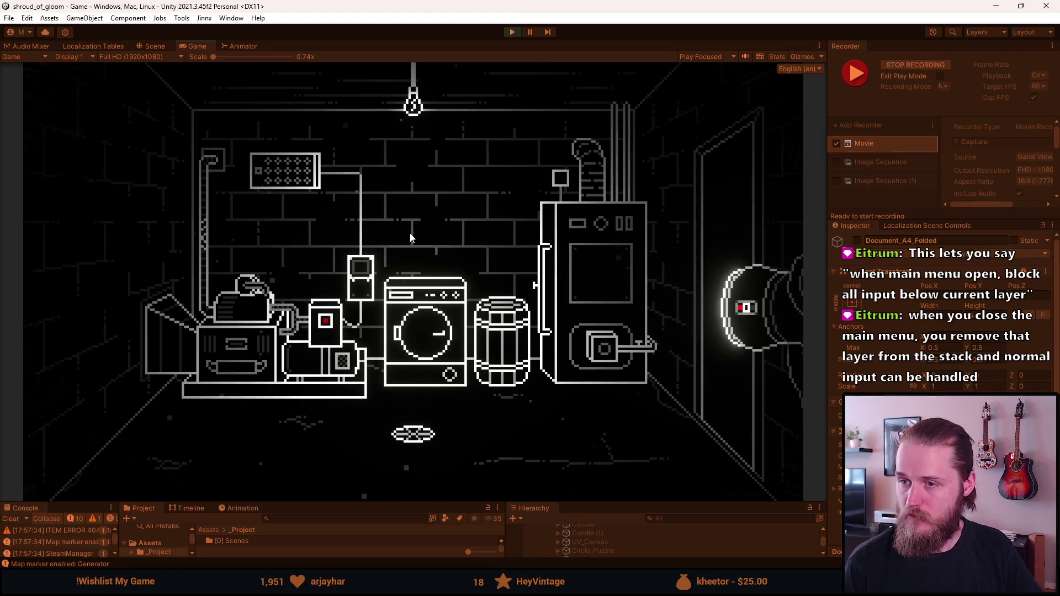
pyautogui.hotkey('ctrl', 'F10')
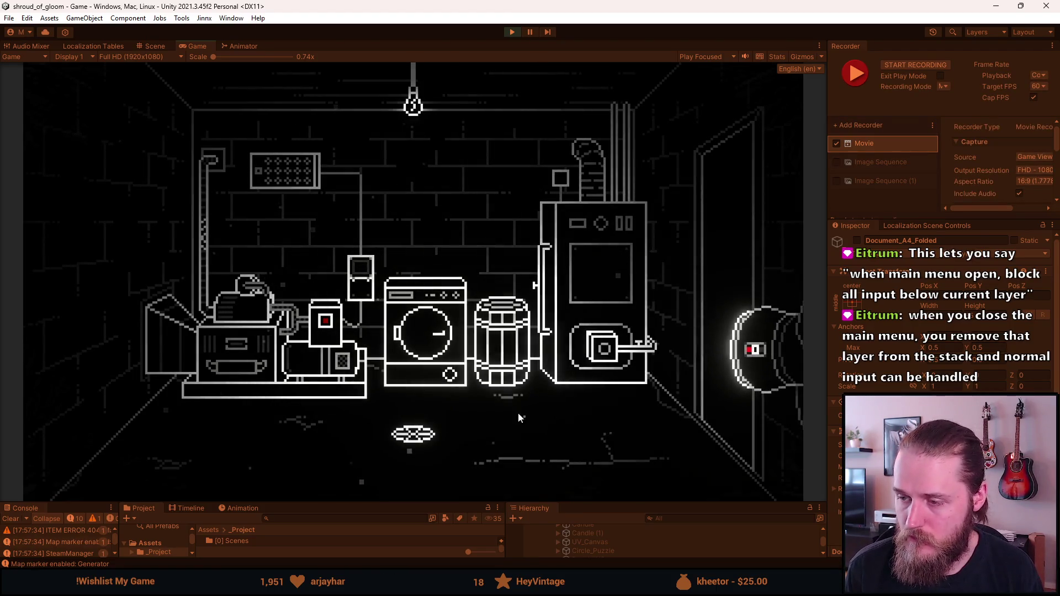
pyautogui.press('Escape')
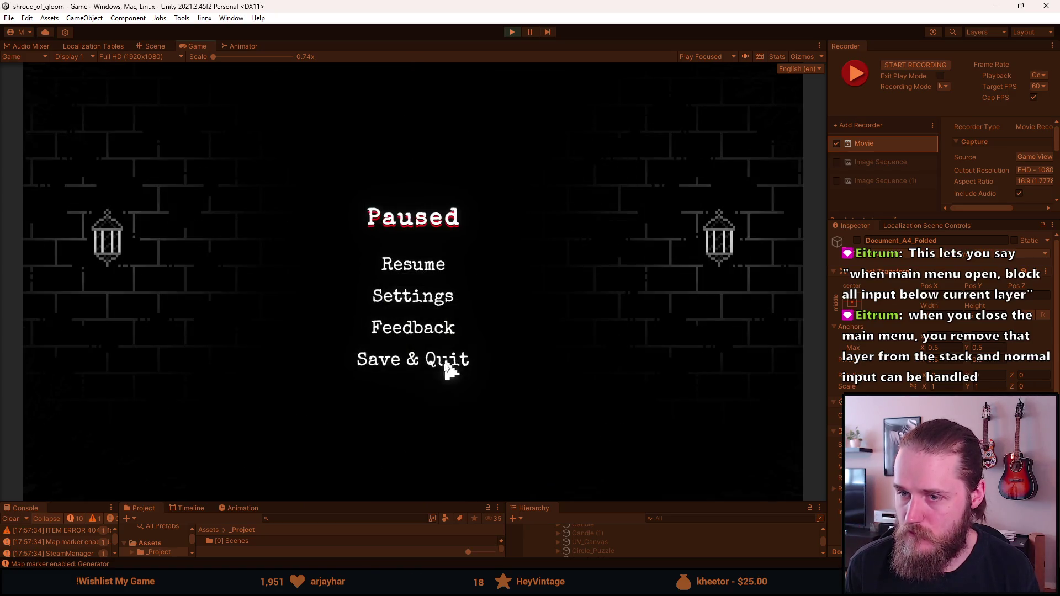
# - Resize the Game view panels and peek at the in-game Settings menu before returning to Paused
pyautogui.moveTo(399, 503); pyautogui.dragTo(399, 301)
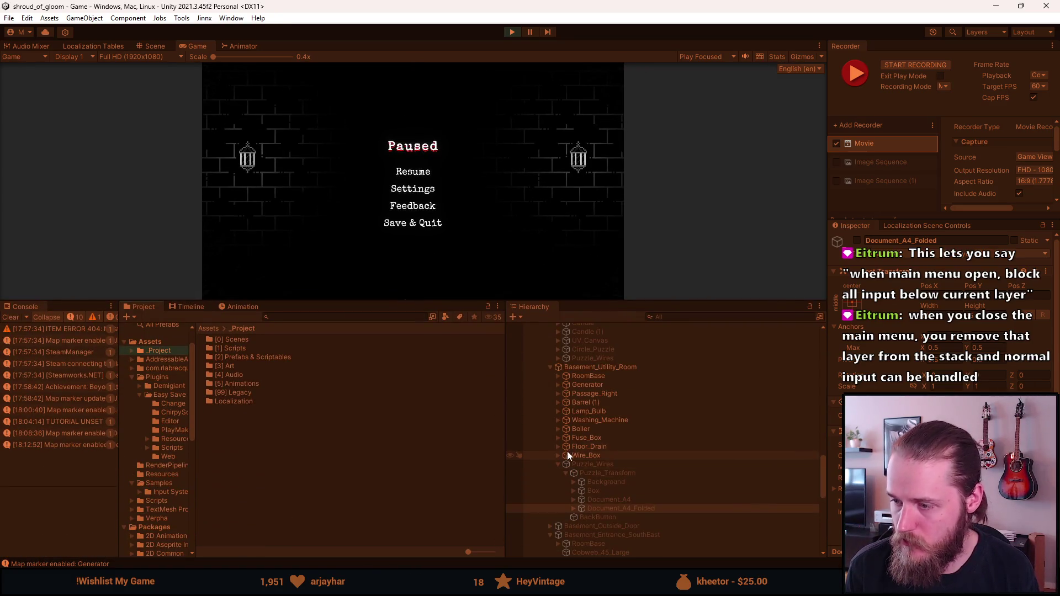
pyautogui.scroll(-5, 549, 366)
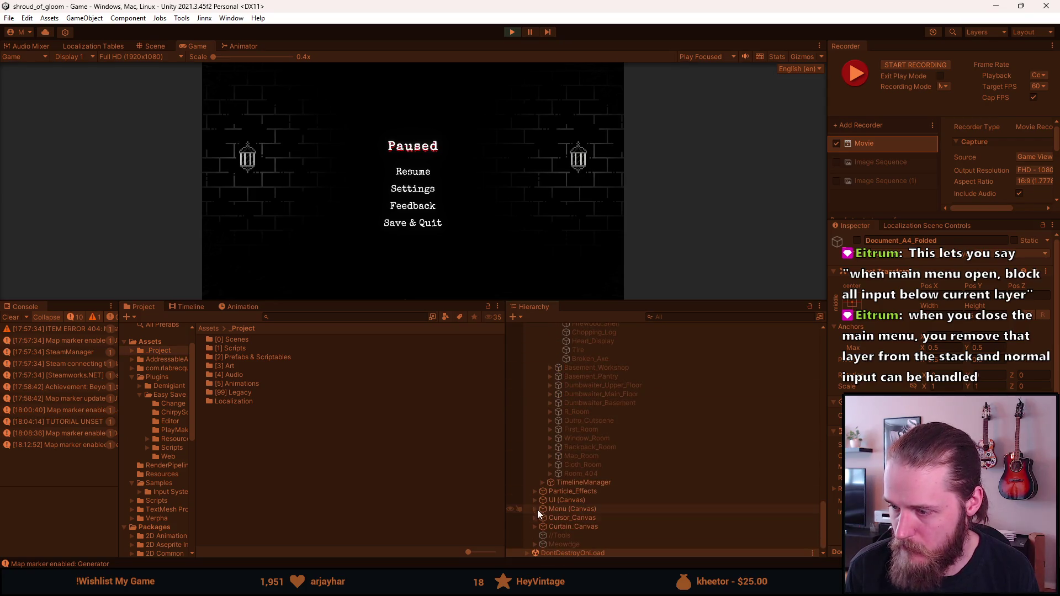
pyautogui.scroll(-5, 536, 503)
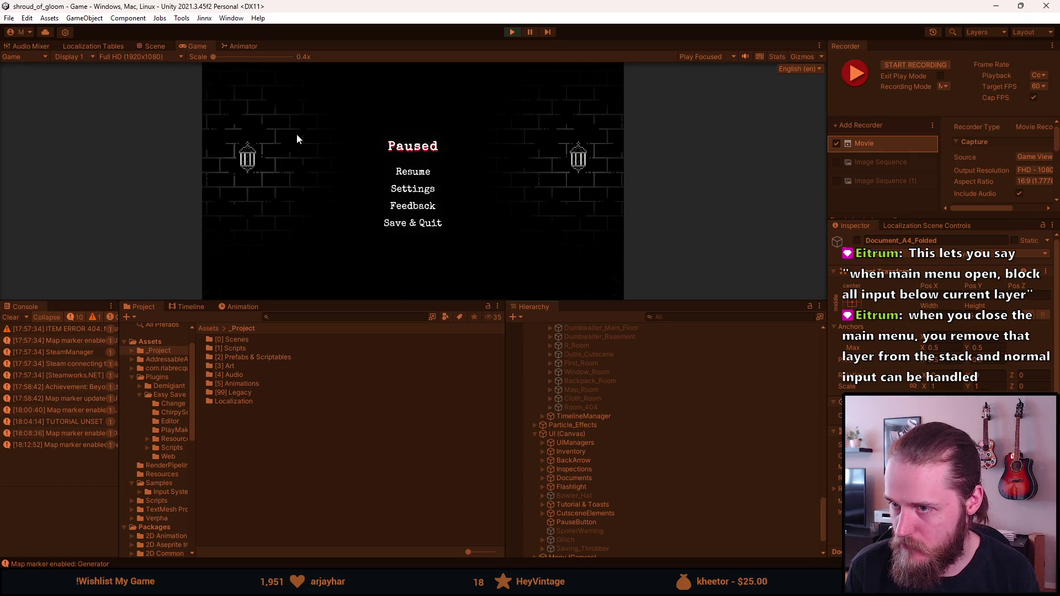
pyautogui.moveTo(407, 300)
pyautogui.mouseDown()
pyautogui.moveTo(388, 495)
pyautogui.moveTo(379, 395)
pyautogui.moveTo(372, 464)
pyautogui.mouseUp()
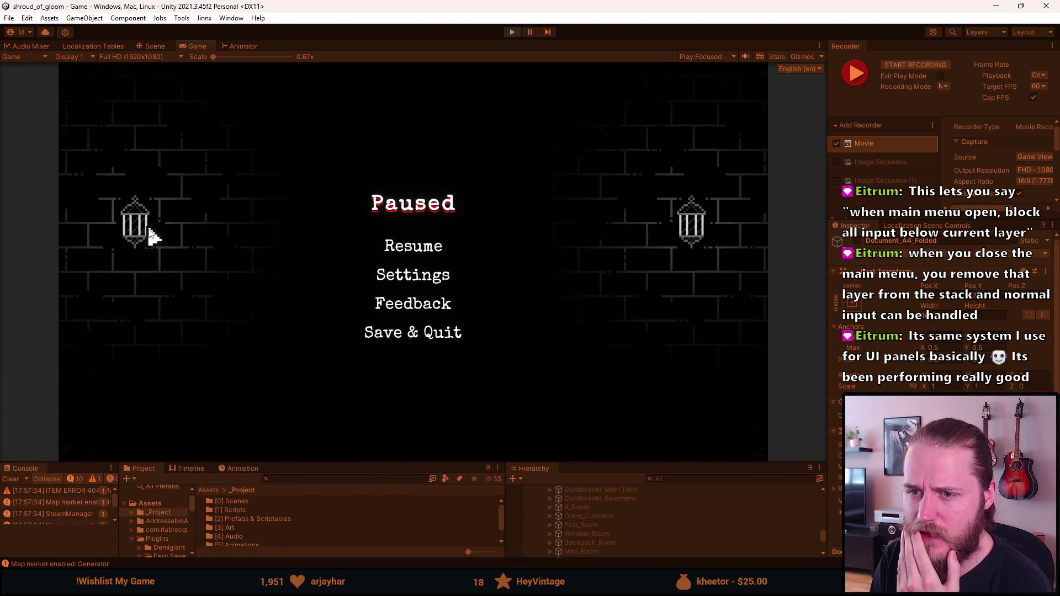
pyautogui.moveTo(451, 463); pyautogui.dragTo(440, 443)
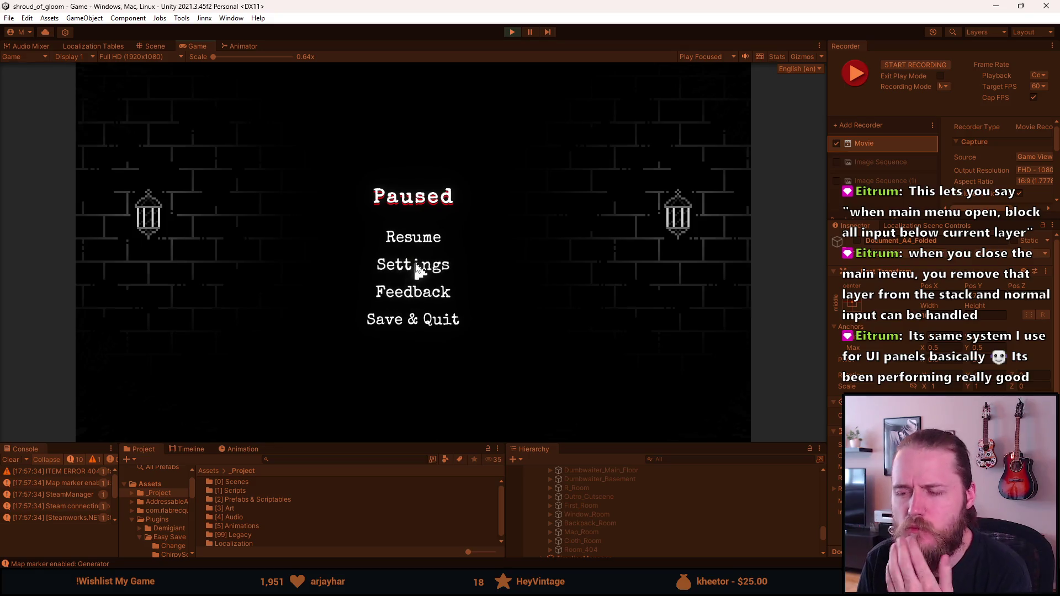
pyautogui.click(414, 265)
pyautogui.click(416, 354)
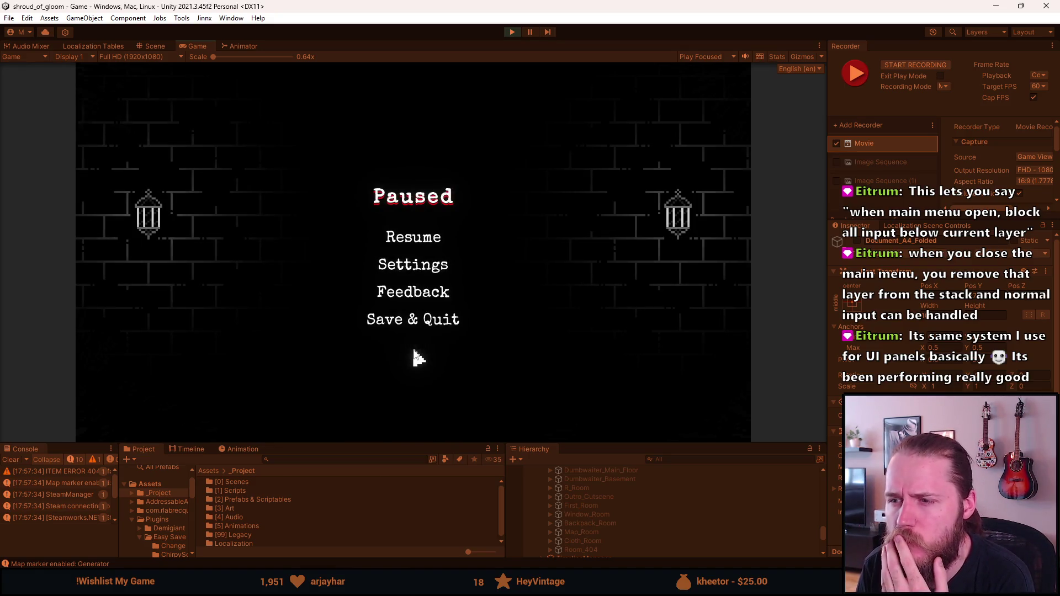
pyautogui.scroll(-3, 577, 524)
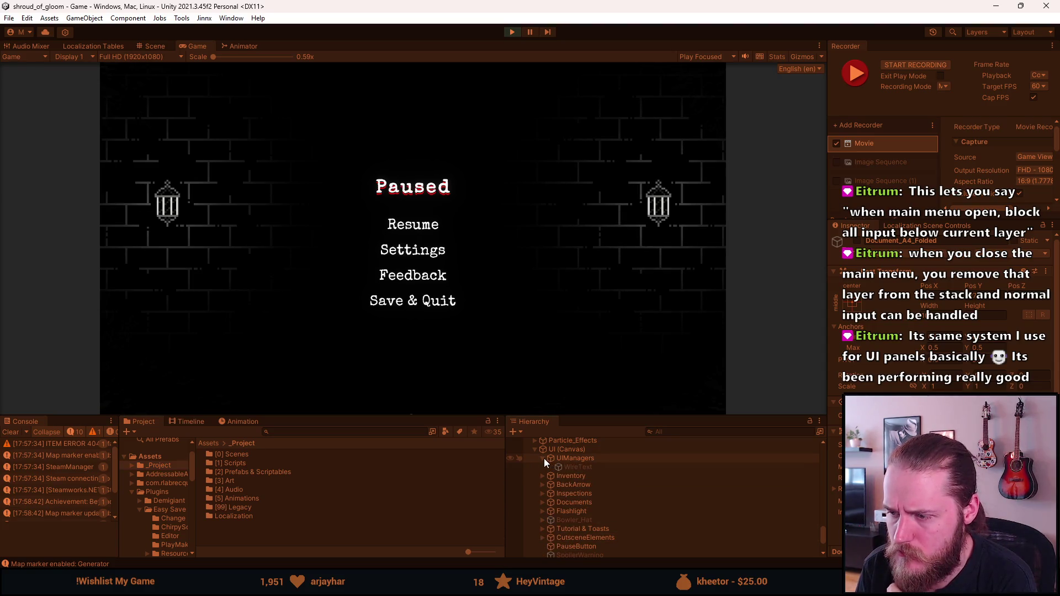
pyautogui.scroll(-3, 548, 522)
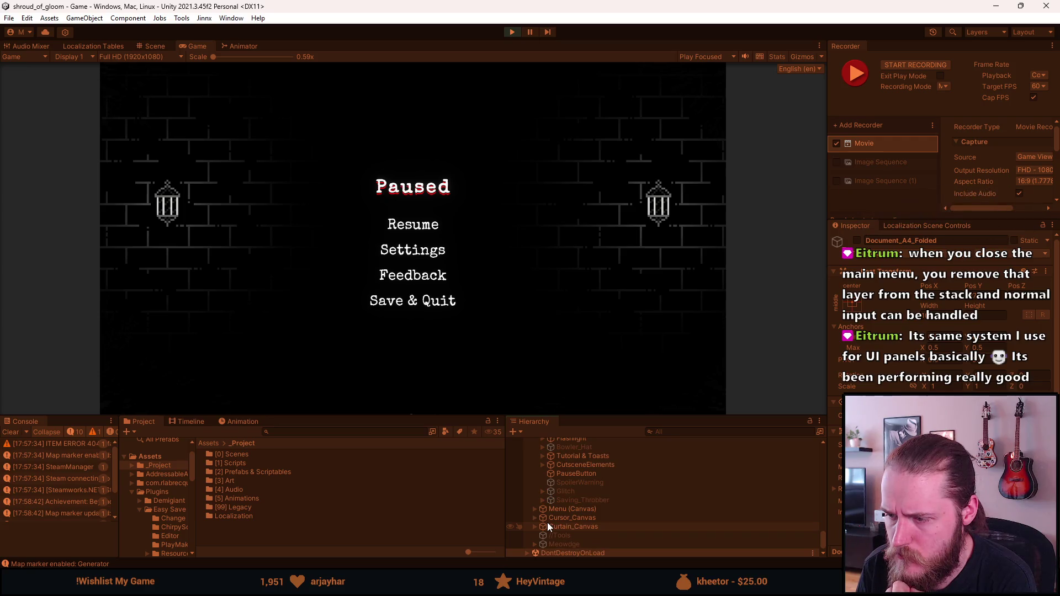
# - Expand Menu and PauseMenu in the Hierarchy, then deactivate PauseTitle through MenuButton
pyautogui.click(536, 509)
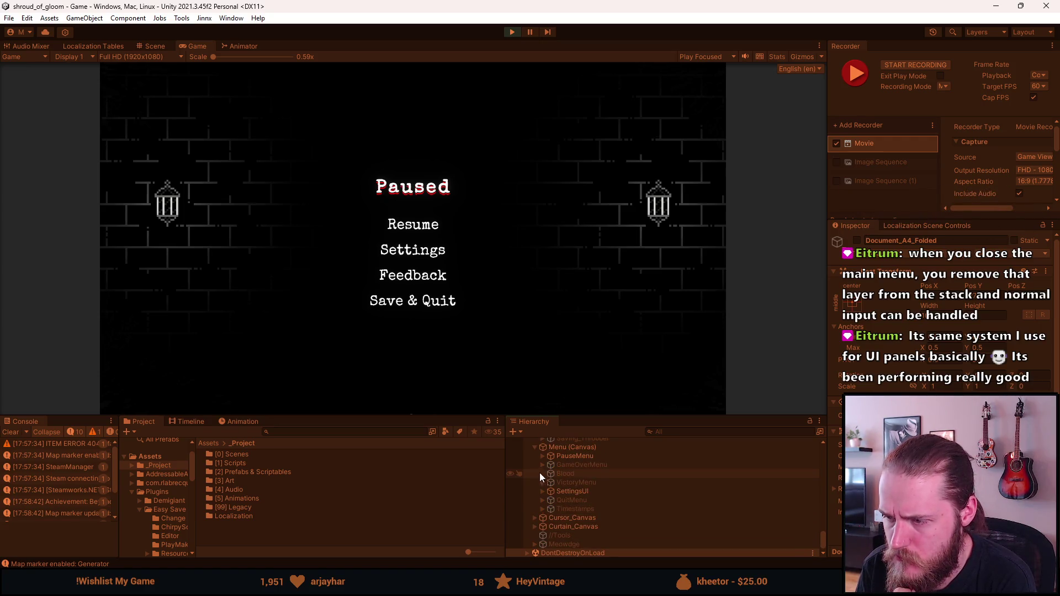
pyautogui.click(543, 456)
pyautogui.click(577, 467)
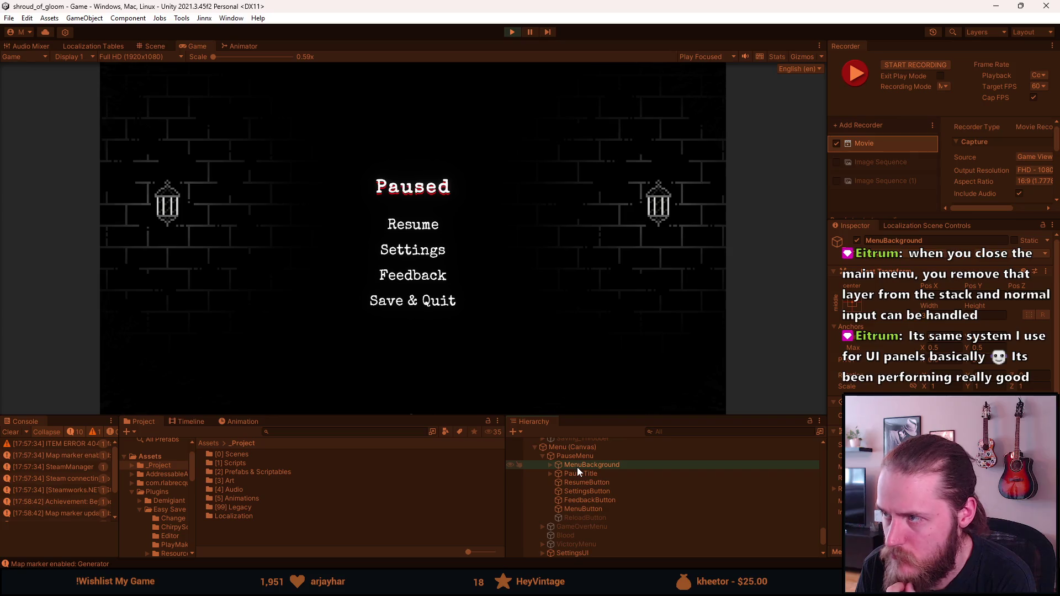
pyautogui.click(551, 465)
pyautogui.click(551, 465)
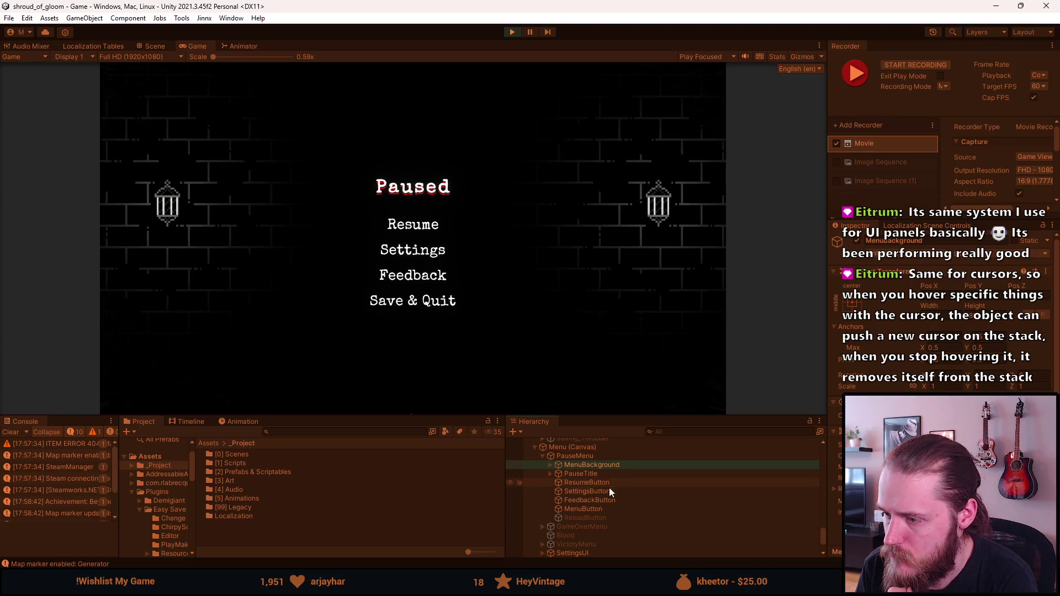
pyautogui.click(585, 474)
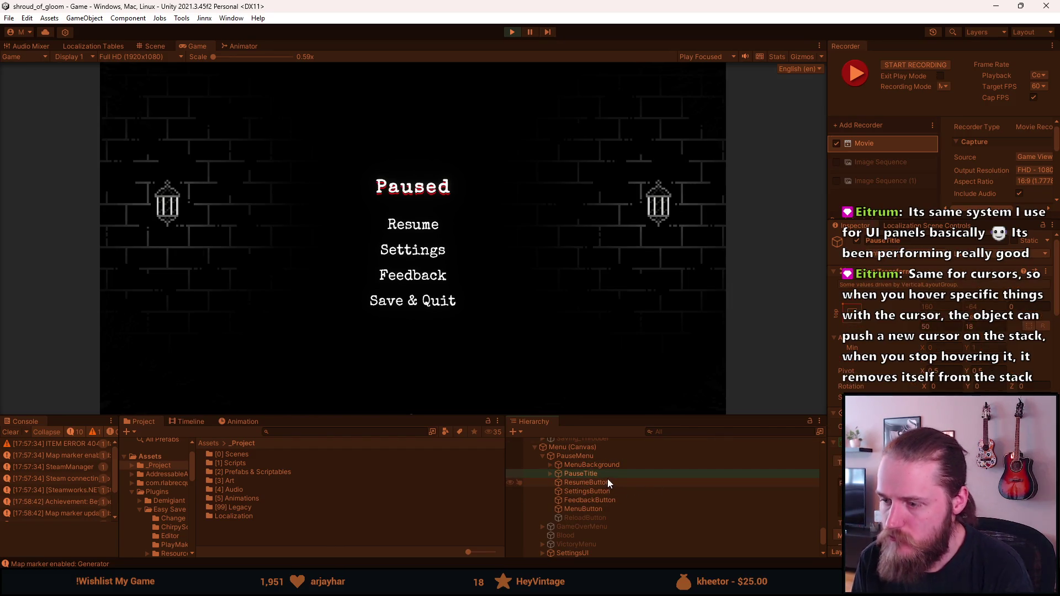
pyautogui.keyDown('shift'); pyautogui.click(600, 508); pyautogui.keyUp('shift')
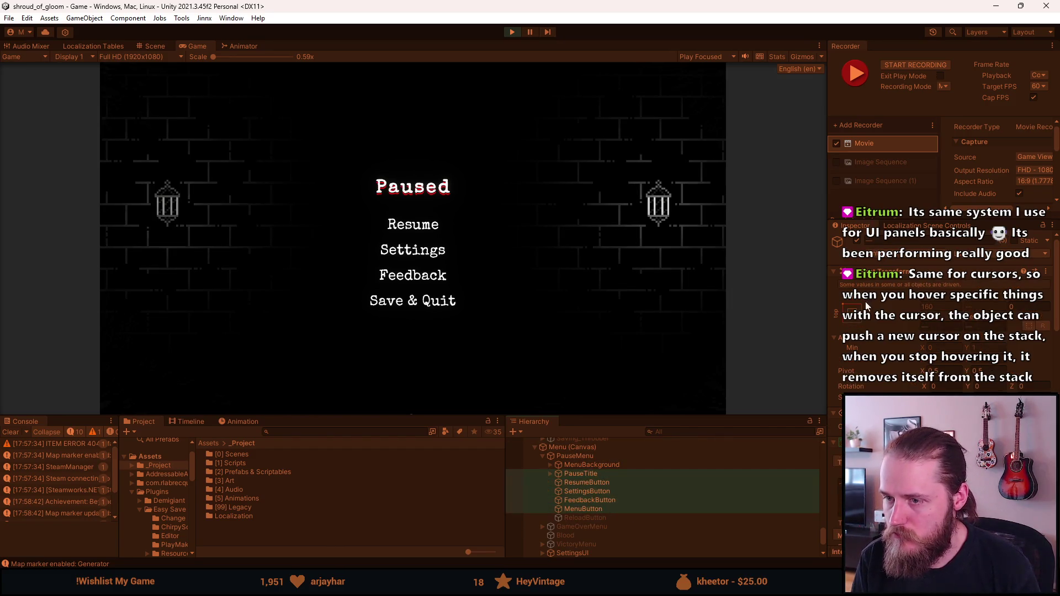
pyautogui.click(860, 236)
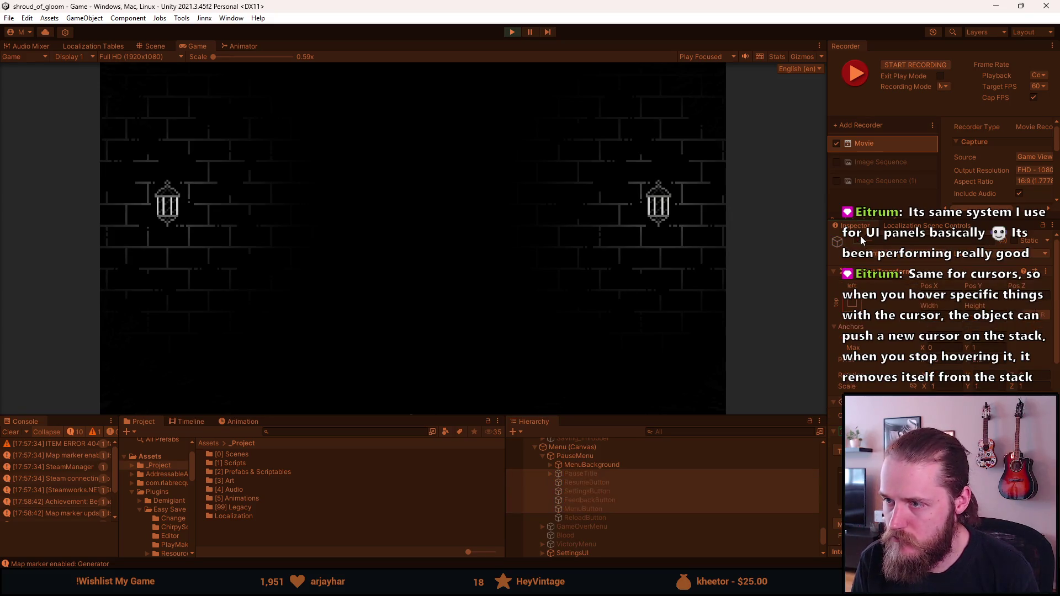
# - Resize the Game and Hierarchy panels, select MenuBackground, and inspect its height field's copy/paste menu
pyautogui.moveTo(450, 415); pyautogui.dragTo(450, 504)
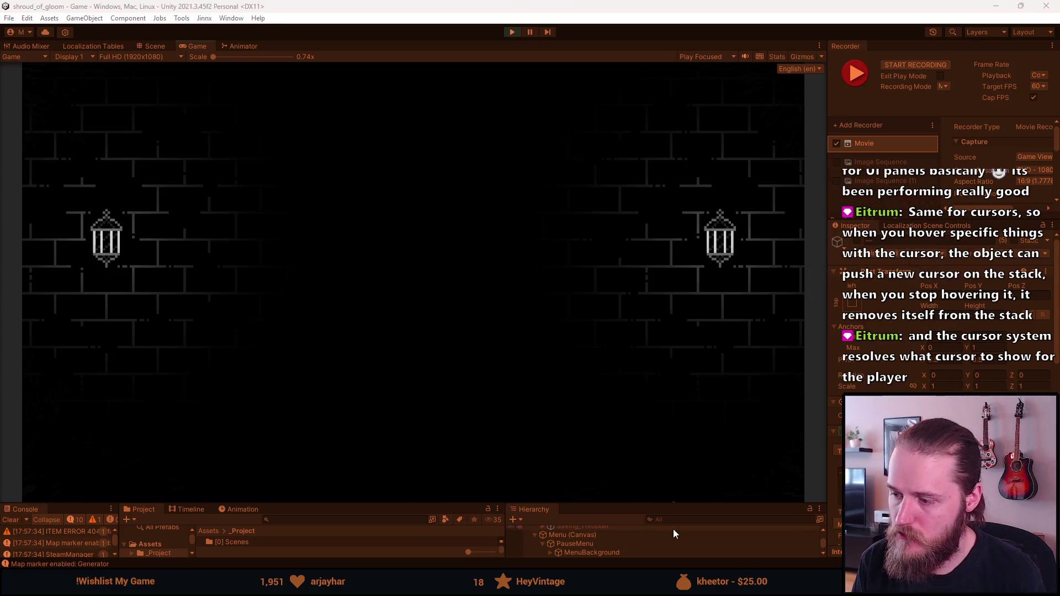
pyautogui.moveTo(671, 503); pyautogui.dragTo(671, 445)
pyautogui.click(602, 494)
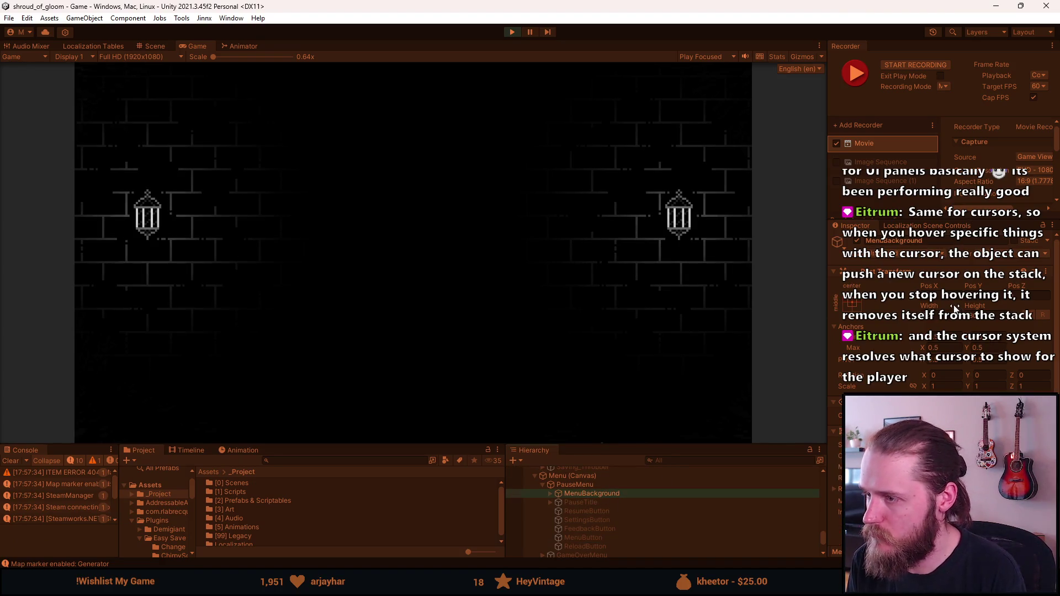
pyautogui.rightClick(991, 301)
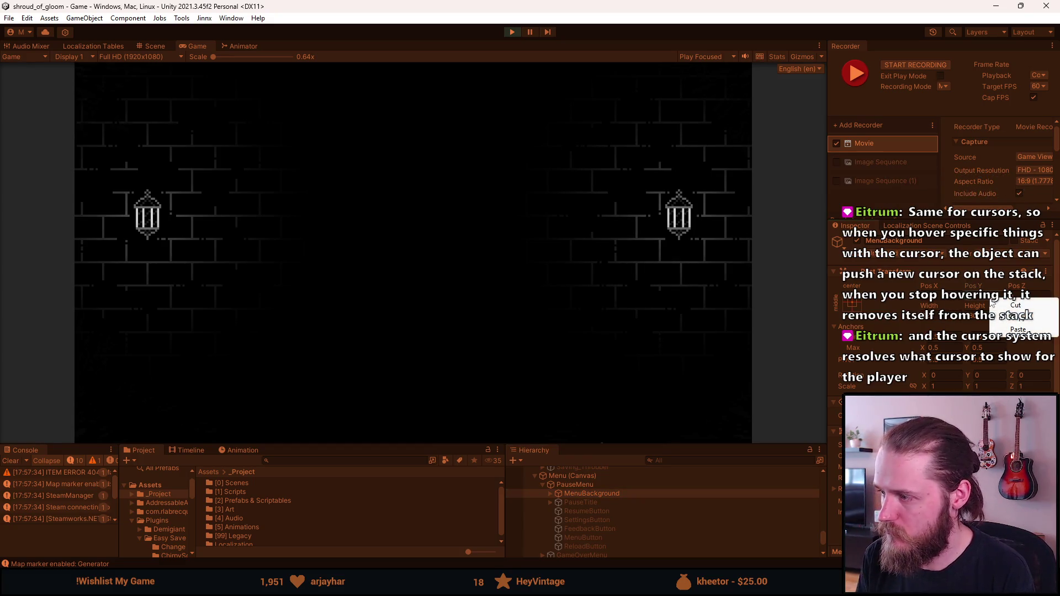
pyautogui.click(983, 298)
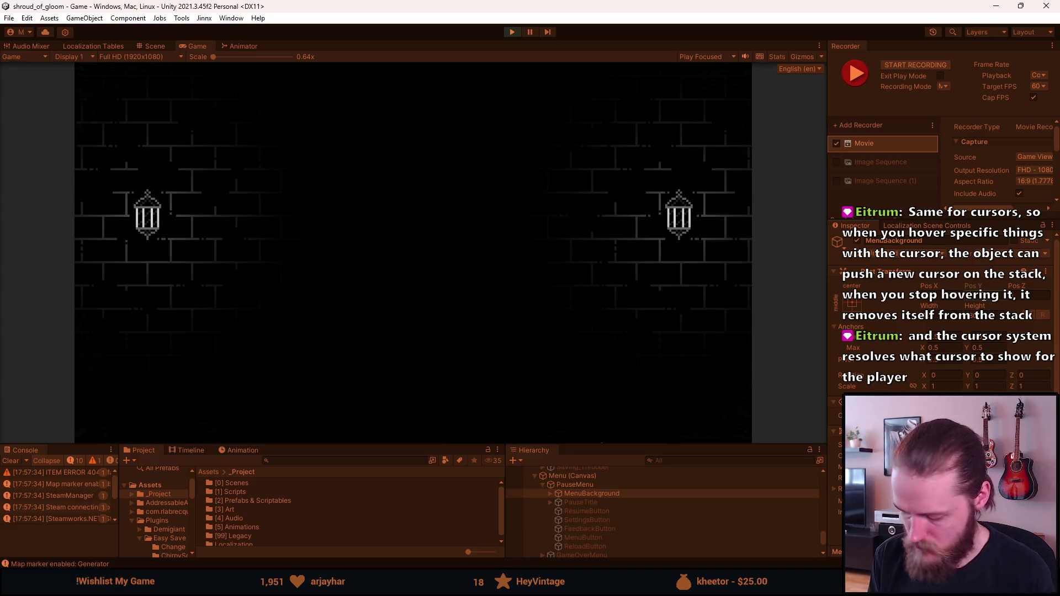
pyautogui.rightClick(983, 298)
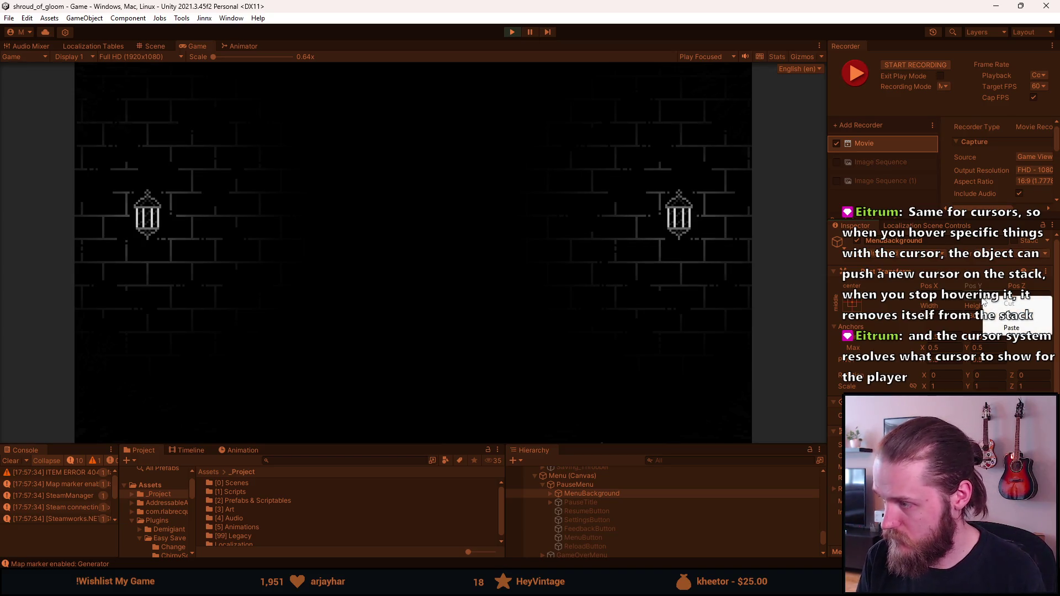
pyautogui.click(981, 301)
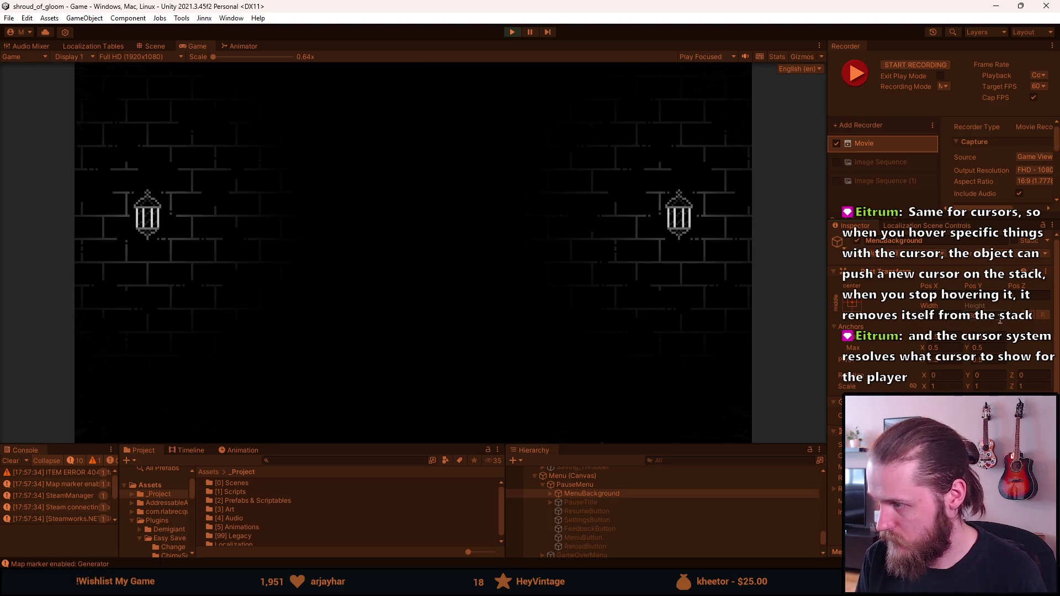
pyautogui.rightClick(987, 304)
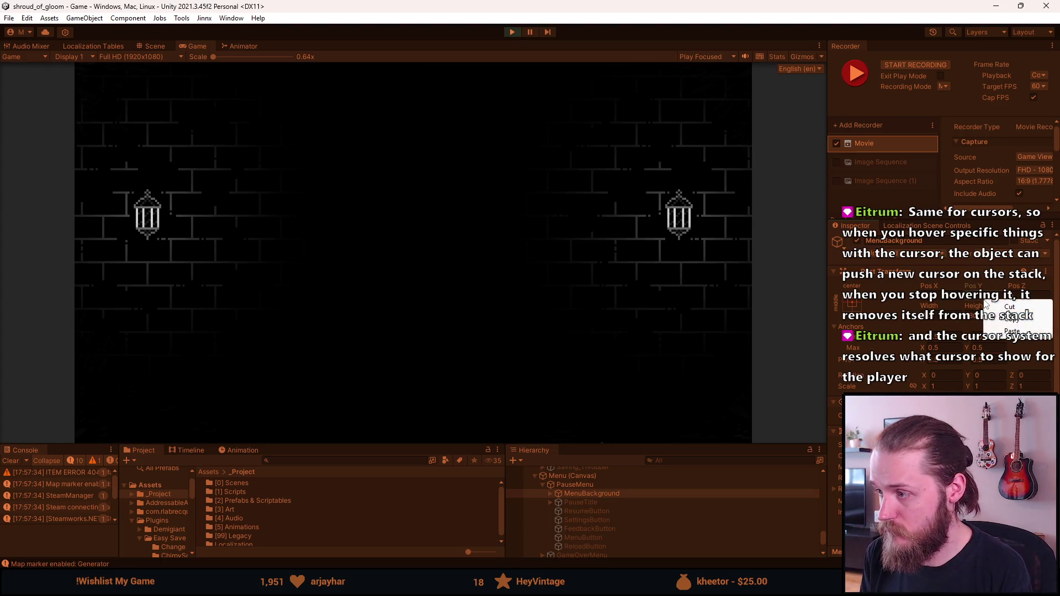
pyautogui.click(975, 303)
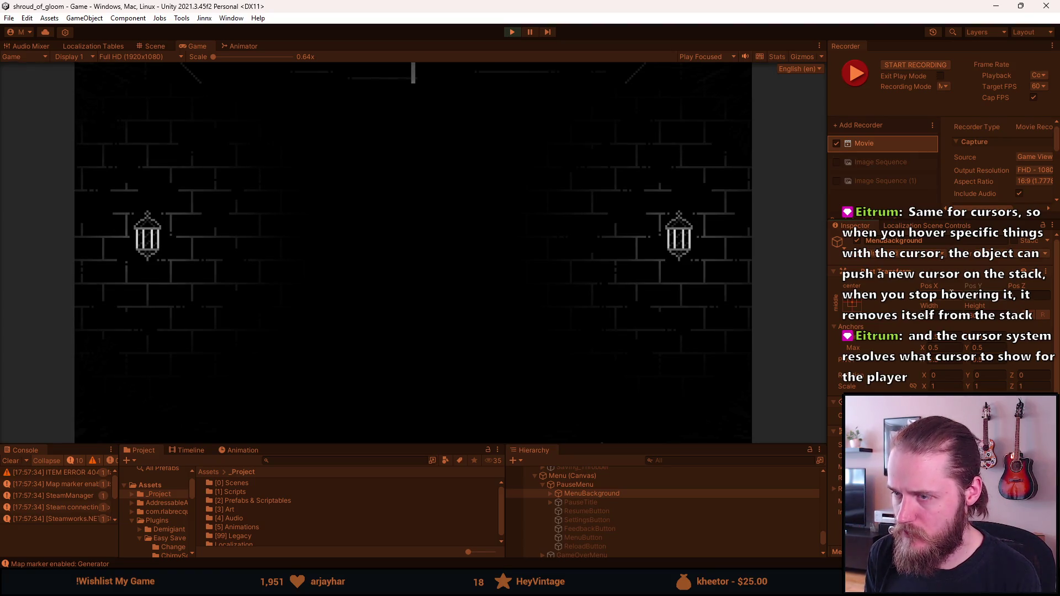
# - Reveal MenuBackground's two lantern children, select PauseMenu, and switch to the Scene view
pyautogui.click(550, 494)
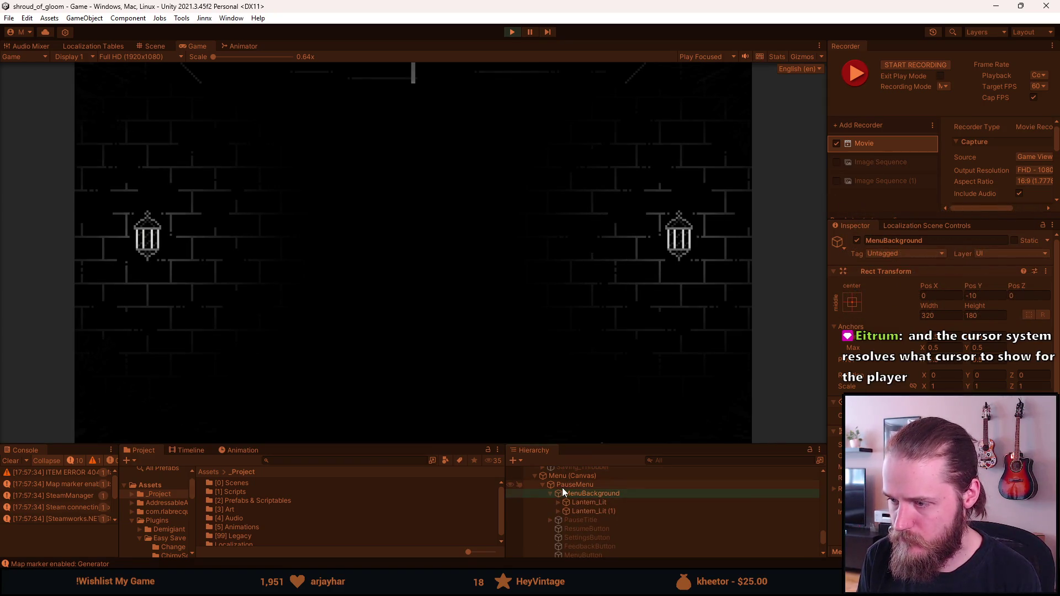
pyautogui.click(566, 487)
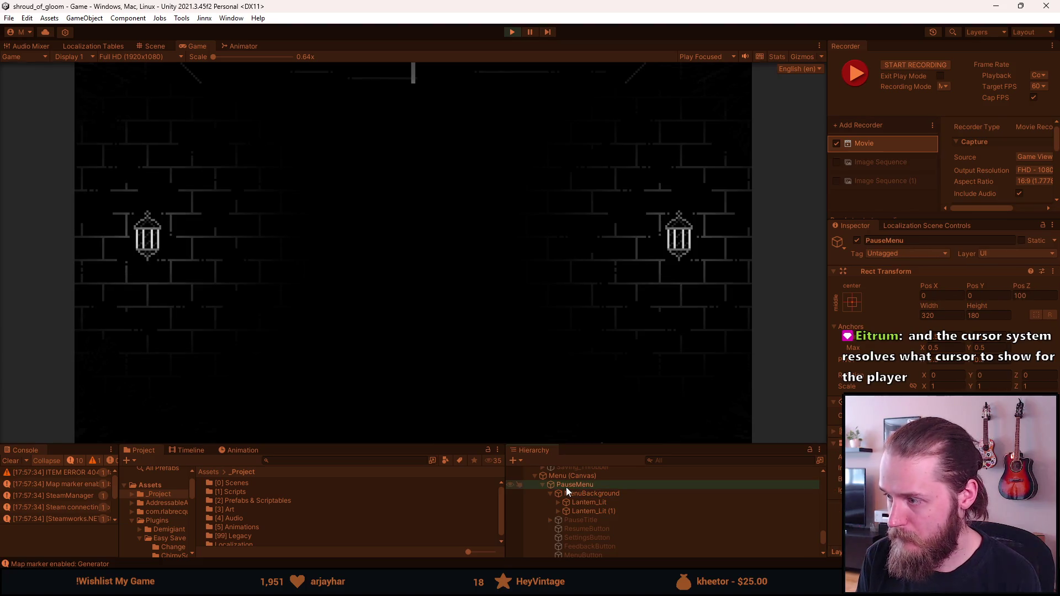
pyautogui.click(140, 46)
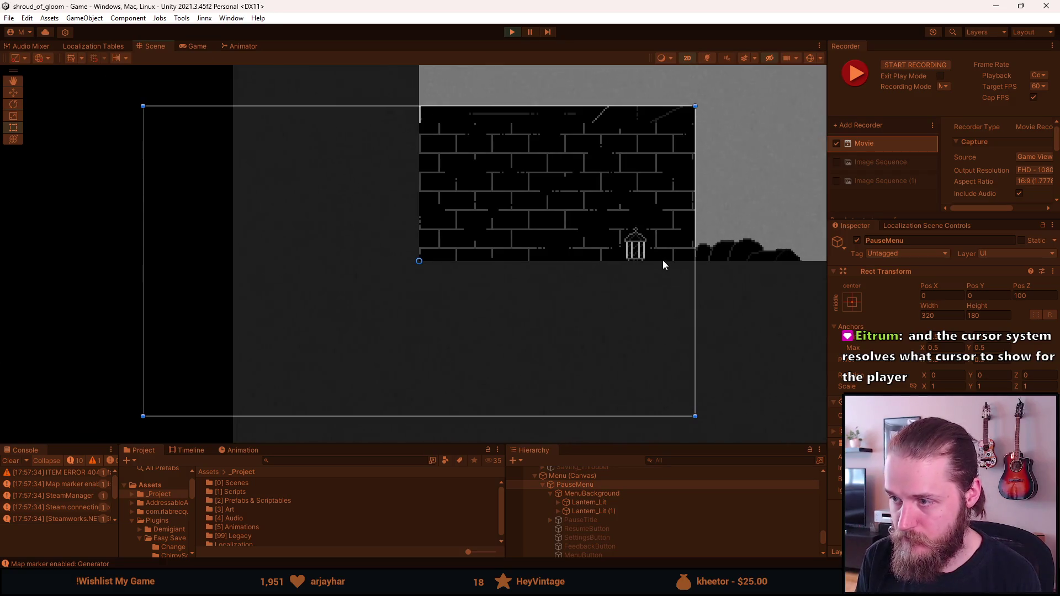
# - Shift MenuBackground down about 16 pixels via its Pos Y value
pyautogui.click(610, 495)
pyautogui.click(980, 296)
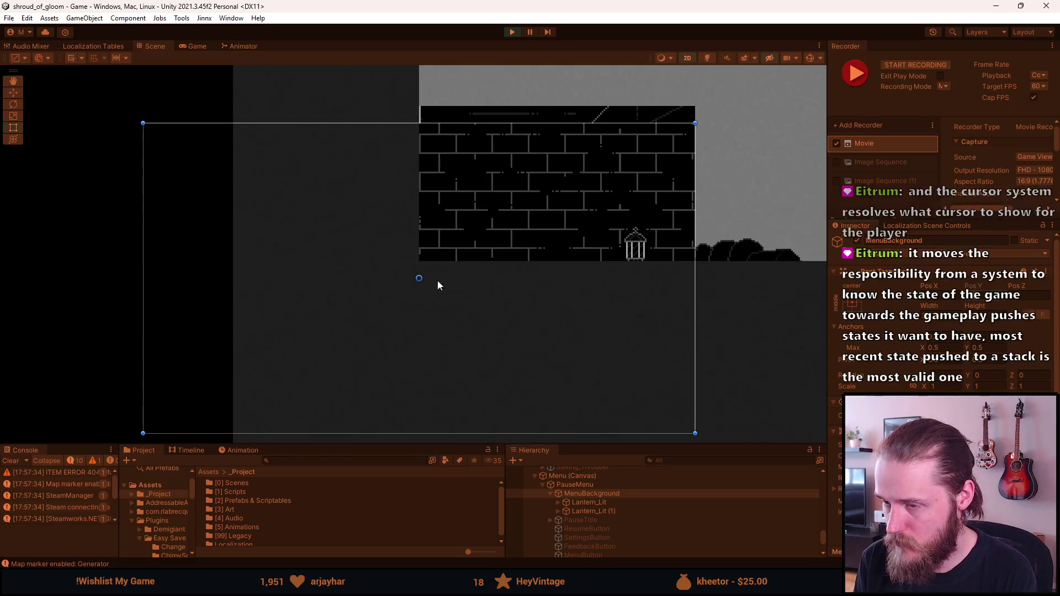
pyautogui.click(602, 486)
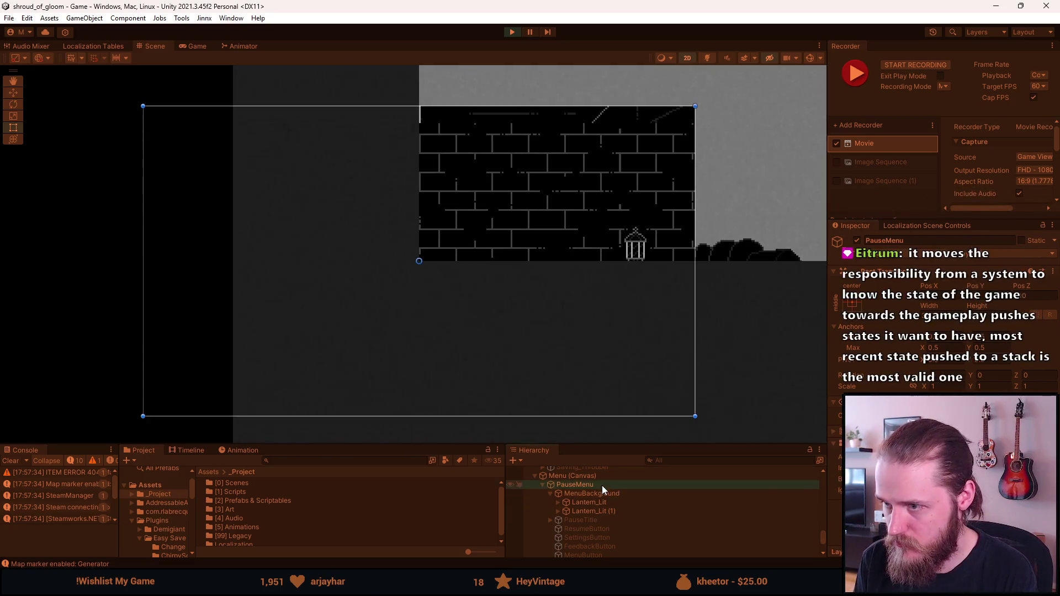
pyautogui.click(610, 493)
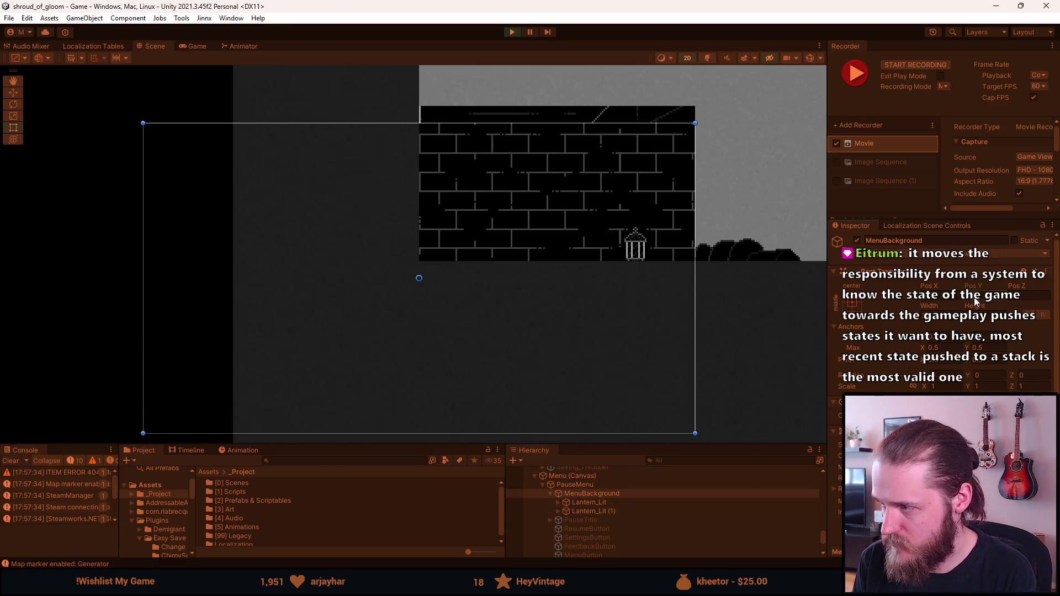
pyautogui.moveTo(973, 299); pyautogui.dragTo(976, 298)
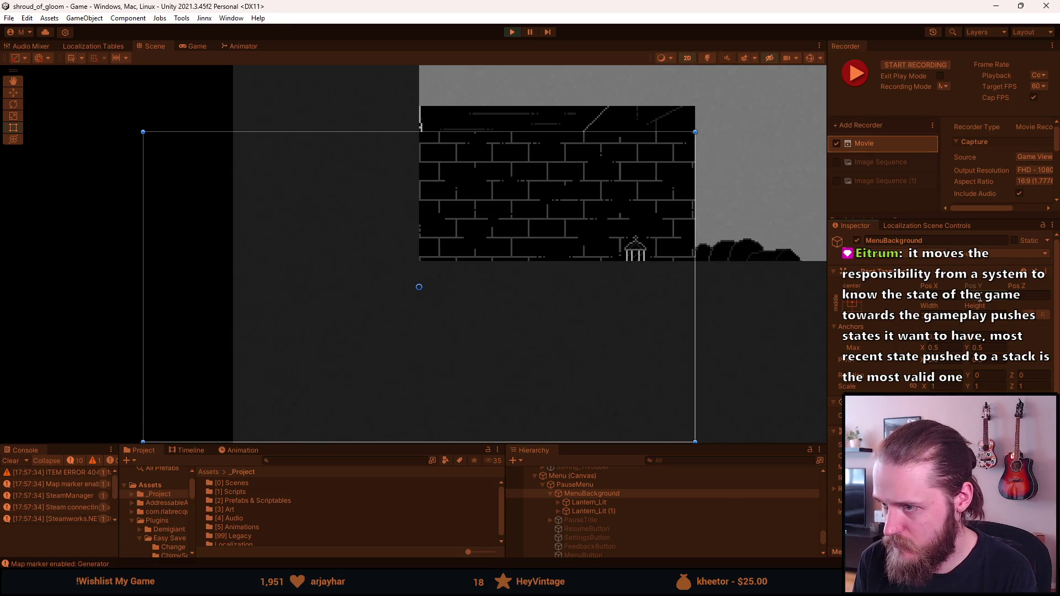
# - Deactivate Basement_Utility_Room and return to the Game view preview
pyautogui.scroll(-5, 580, 488)
pyautogui.scroll(-10, 594, 499)
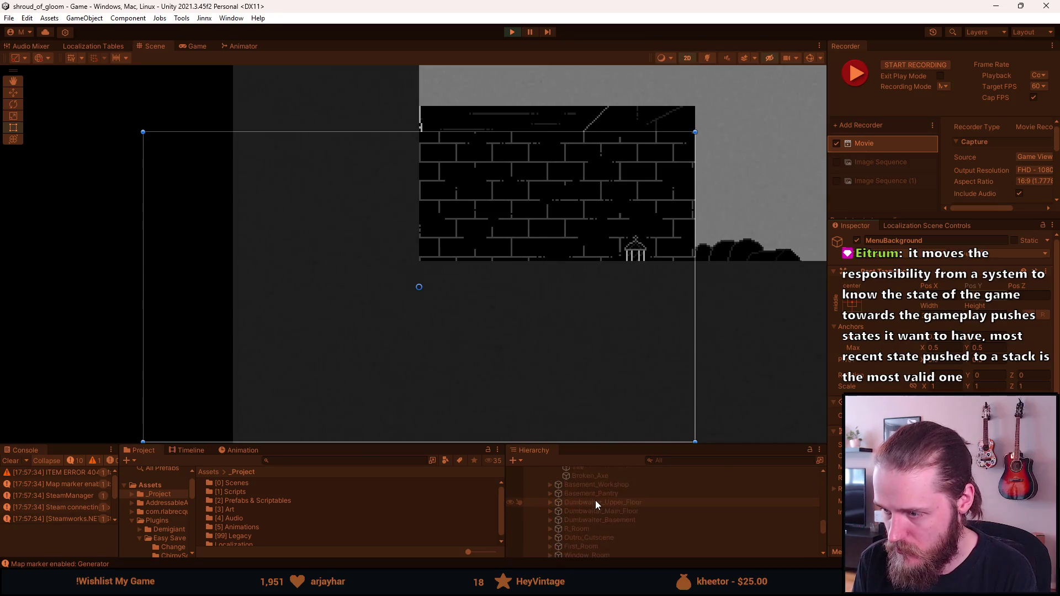
pyautogui.click(602, 514)
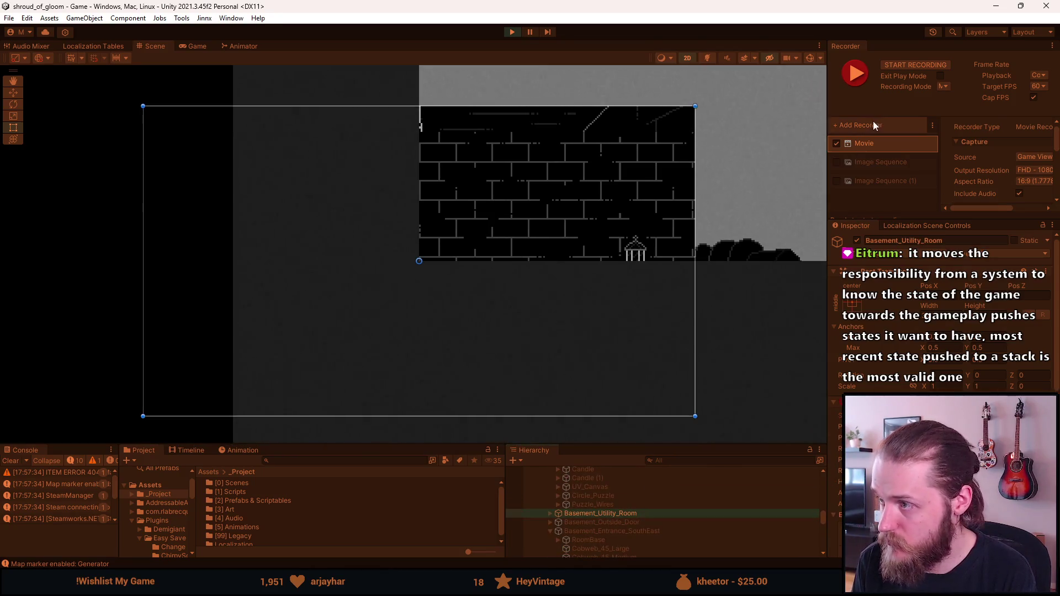
pyautogui.click(837, 144)
pyautogui.click(837, 144)
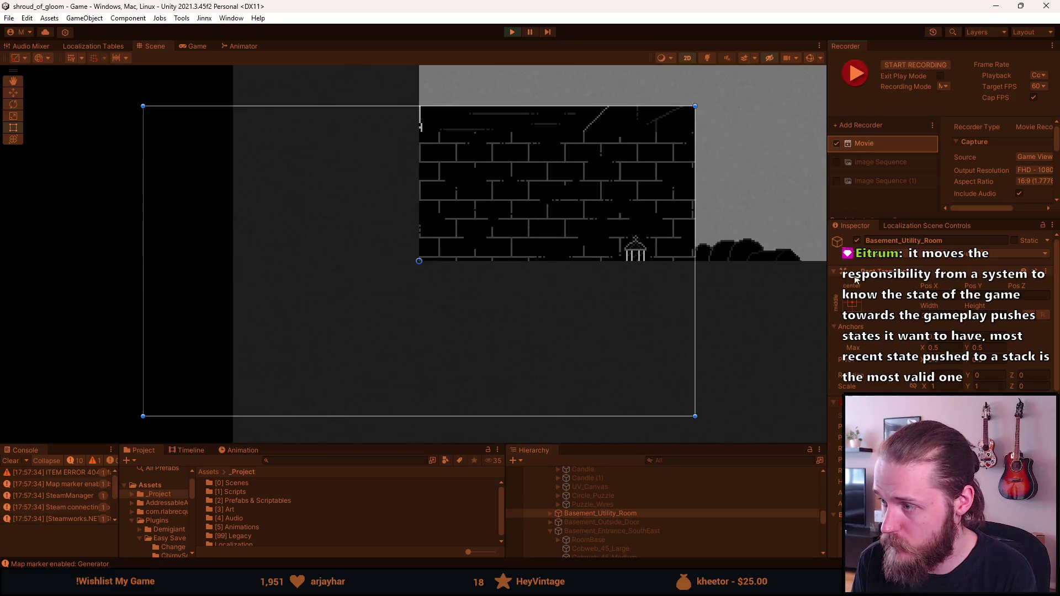
pyautogui.click(857, 241)
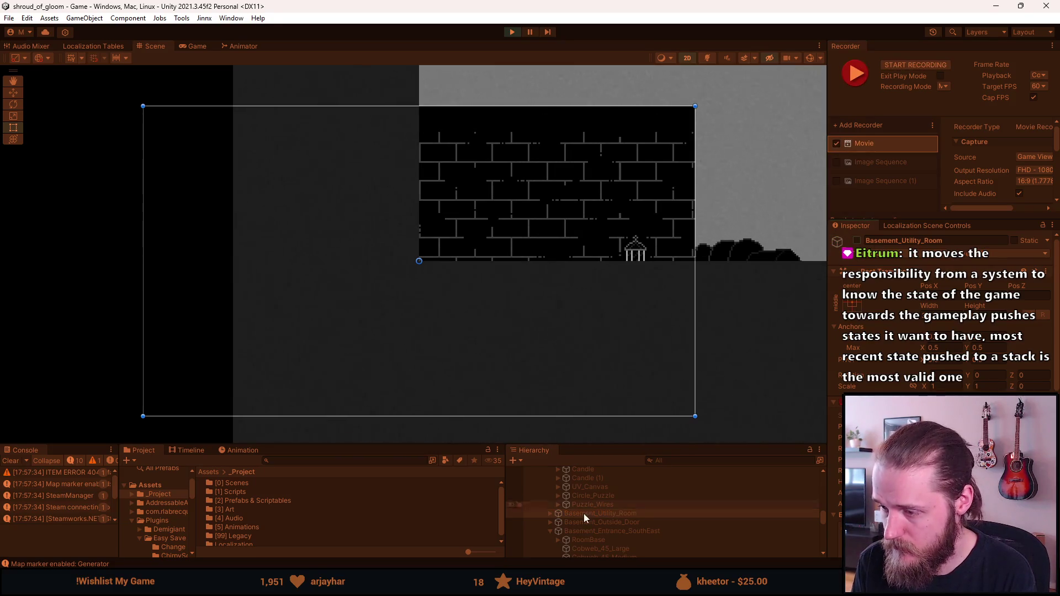
pyautogui.click(196, 47)
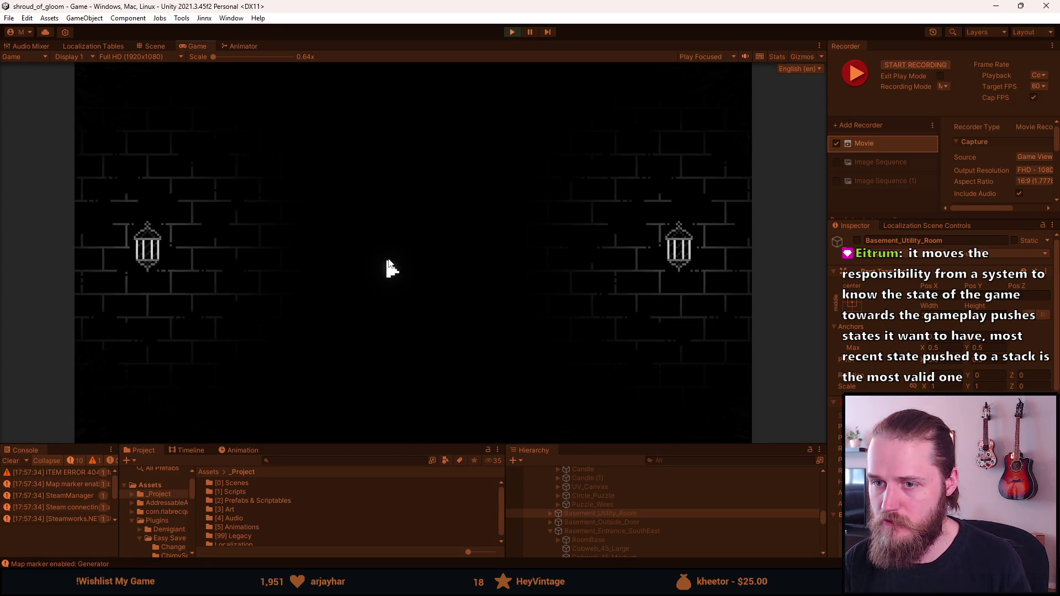
# - Toggle the In-Game Cursor option in the F1 developer tools
pyautogui.press('F1')
pyautogui.click(351, 265)
pyautogui.press('F1')
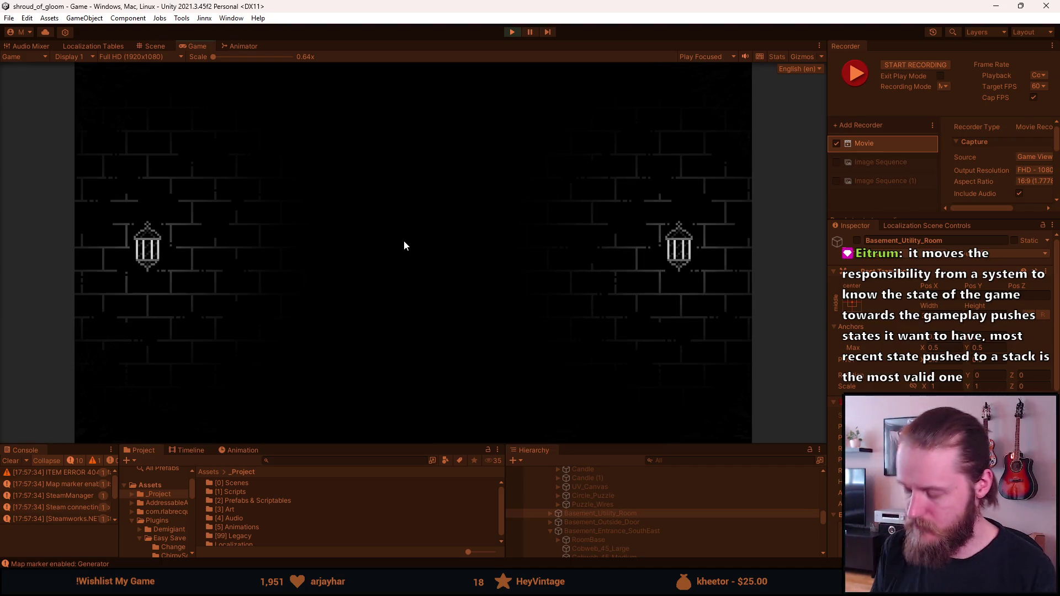
# - Record the lantern-wall background clip with F10, then give the bottom panels more height
pyautogui.press('F10')
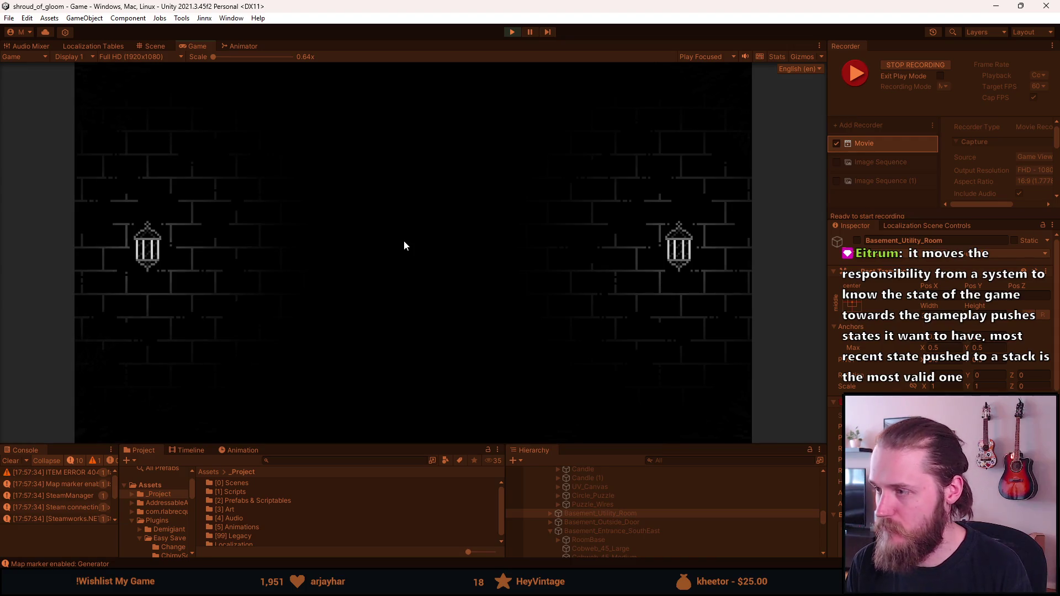
pyautogui.press('F10')
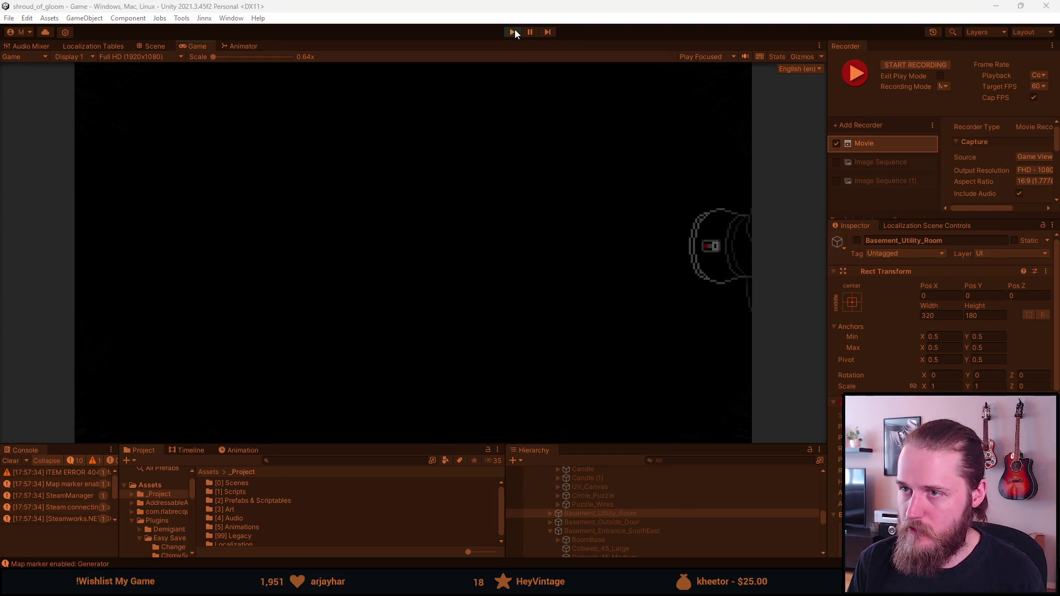
pyautogui.moveTo(379, 444); pyautogui.dragTo(381, 314)
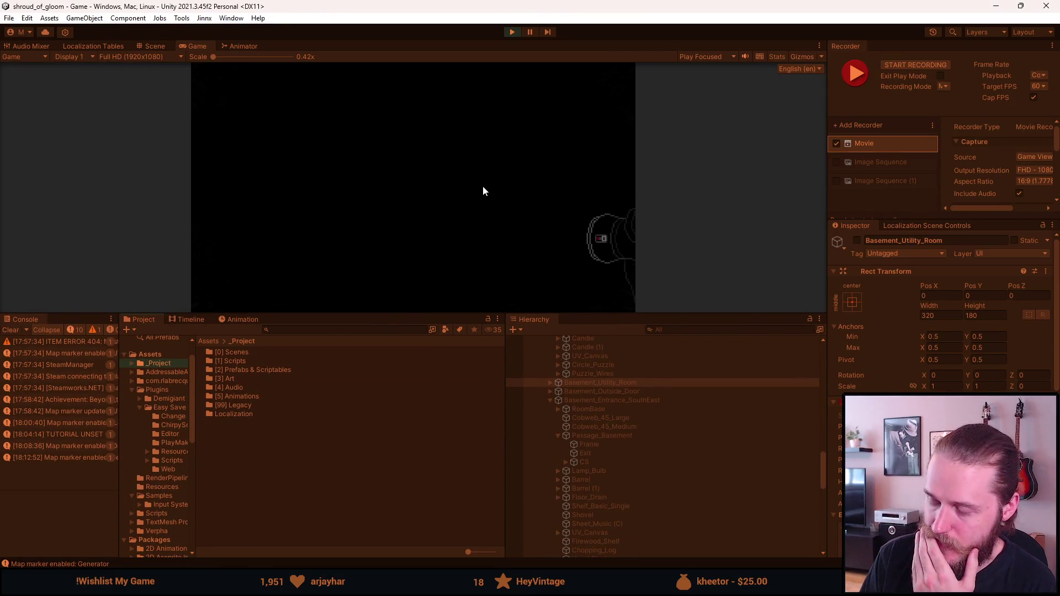
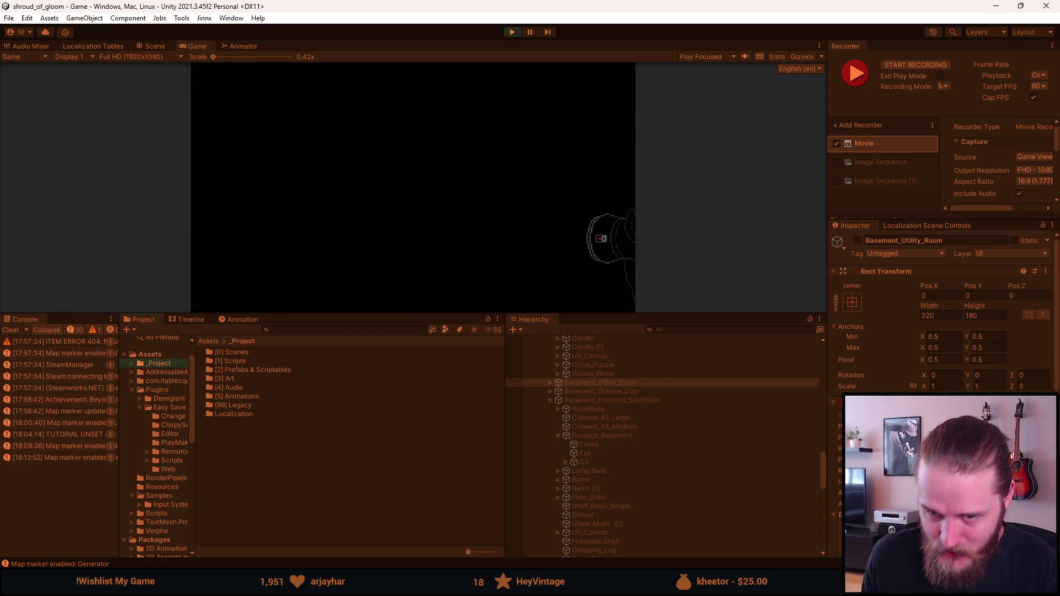
# - Clear all Console log entries so error, warning and message counts read 0
pyautogui.click(11, 330)
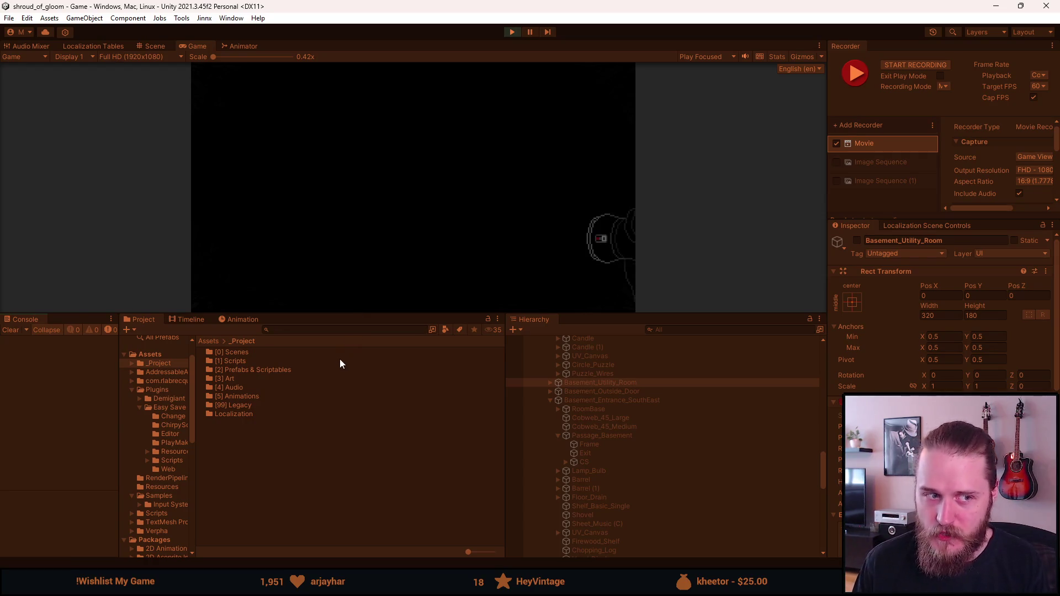
# - Enlarge the Game view by dragging its splitter down over the bottom panels
pyautogui.moveTo(422, 313); pyautogui.dragTo(388, 478)
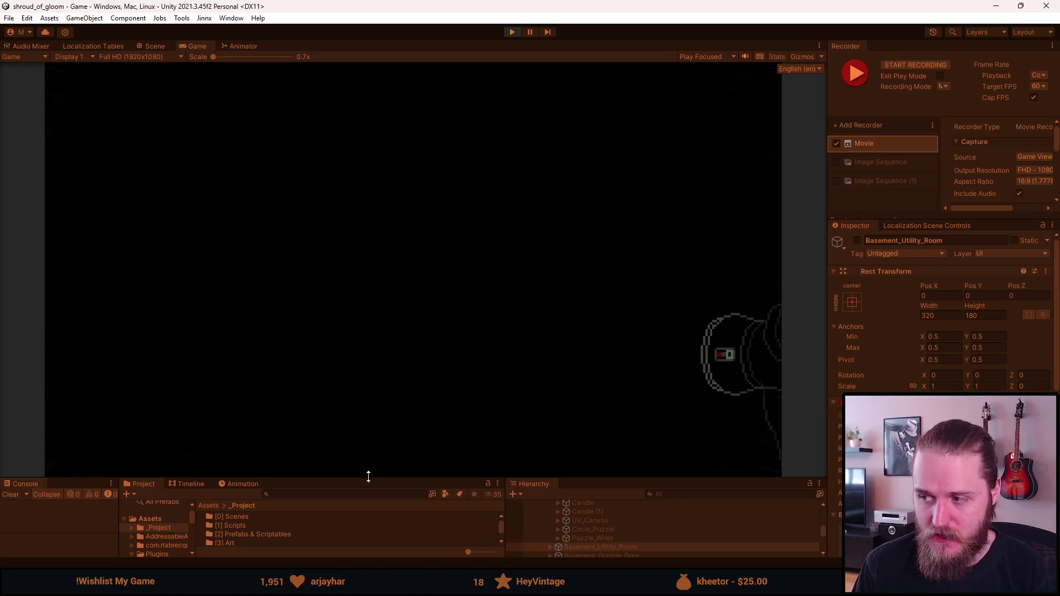
# - Enlarge the Game view slightly more, then shrink it back to restore the bottom panels
pyautogui.moveTo(363, 480); pyautogui.dragTo(343, 504)
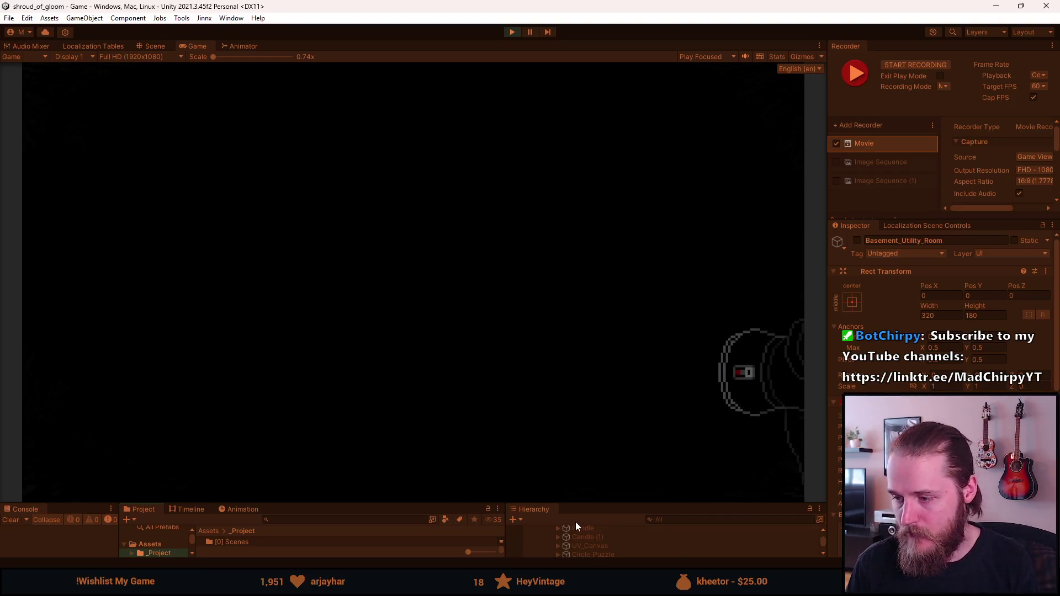
pyautogui.moveTo(580, 503); pyautogui.dragTo(580, 310)
# - Collapse Basement_Hall_North's children in the Hierarchy and browse the list
pyautogui.scroll(10, 547, 464)
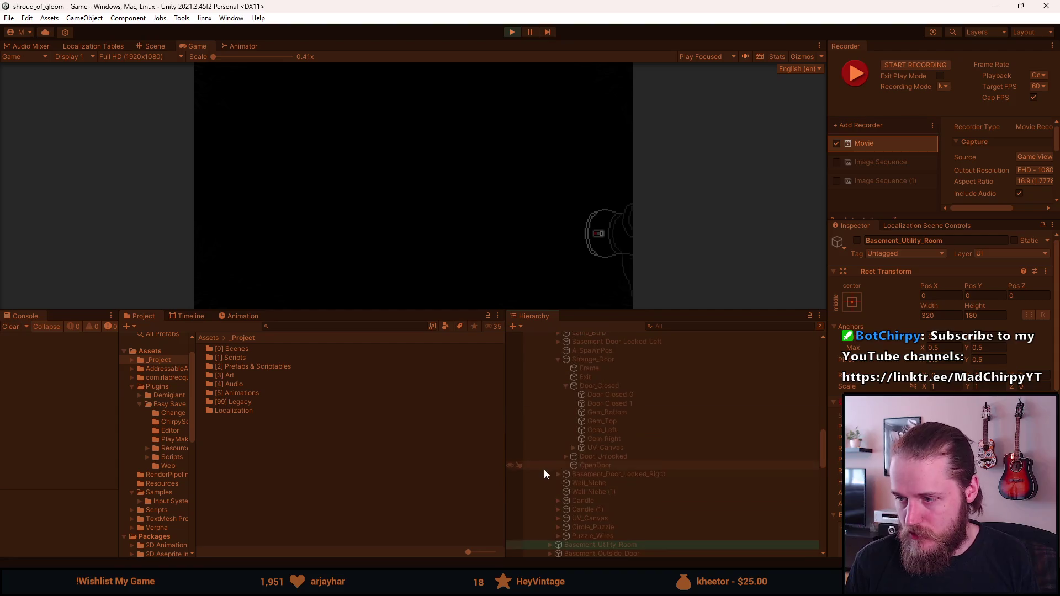
pyautogui.scroll(10, 555, 467)
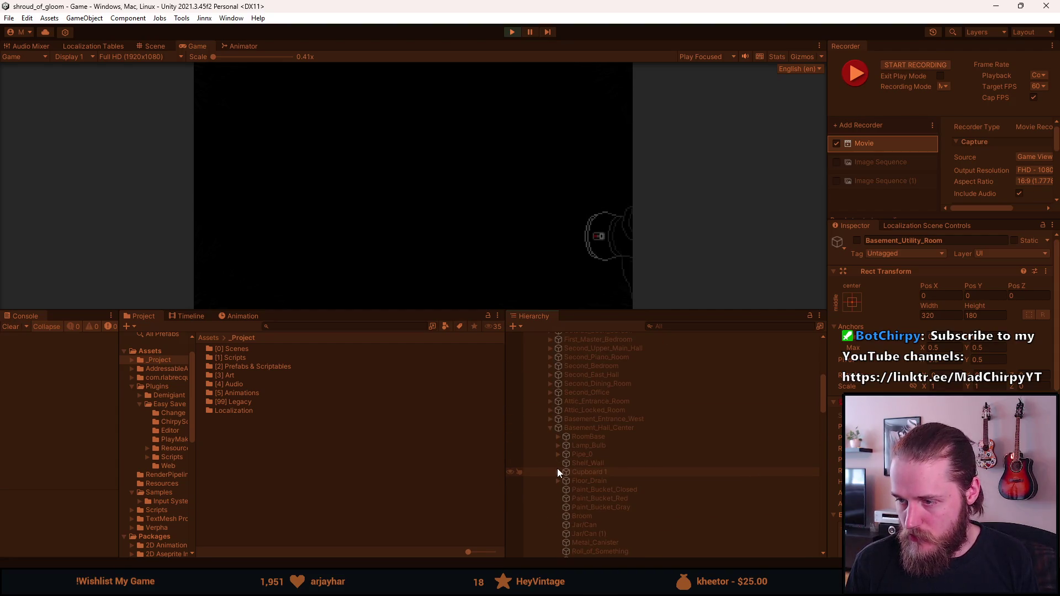
pyautogui.click(551, 447)
pyautogui.scroll(-3, 545, 463)
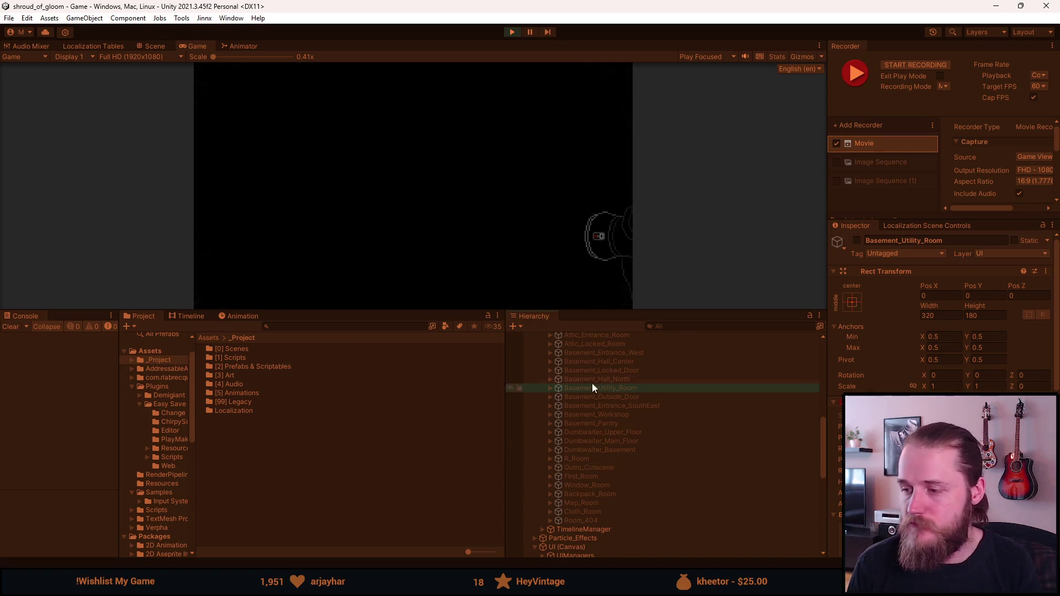
pyautogui.scroll(3, 583, 455)
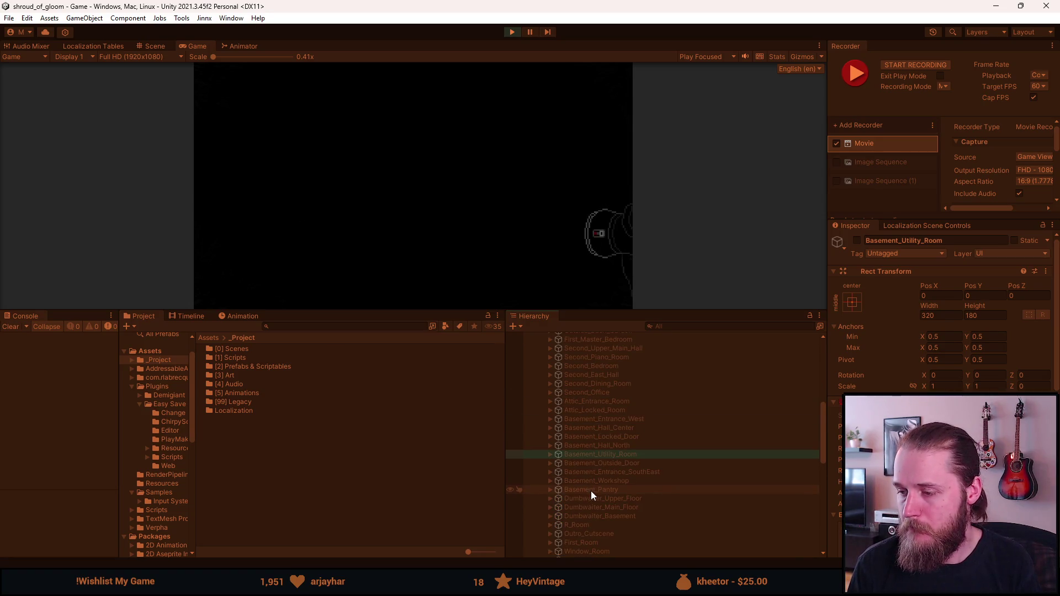
pyautogui.scroll(2, 581, 476)
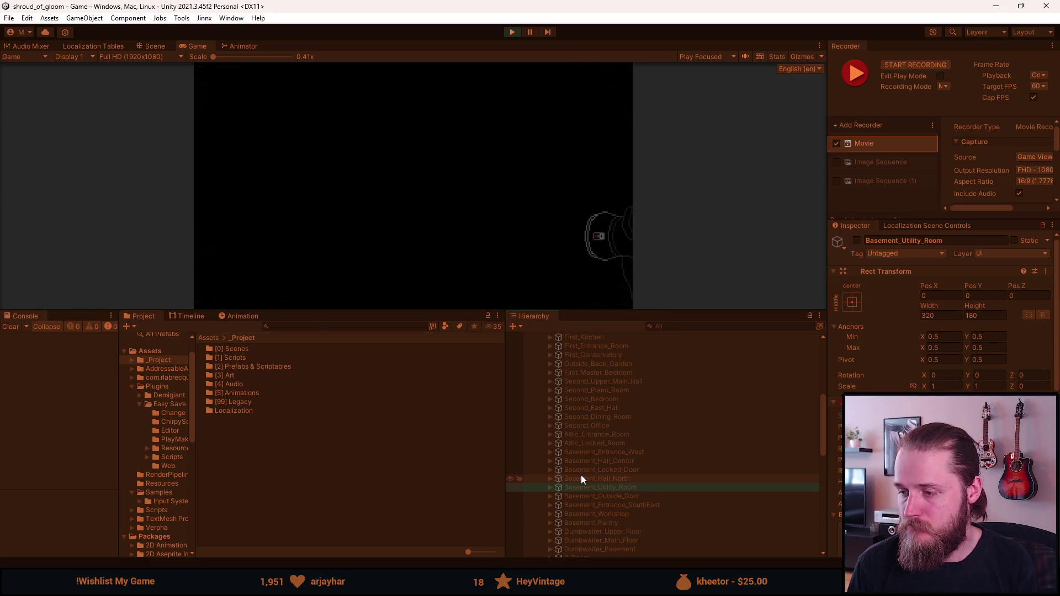
pyautogui.scroll(2, 581, 478)
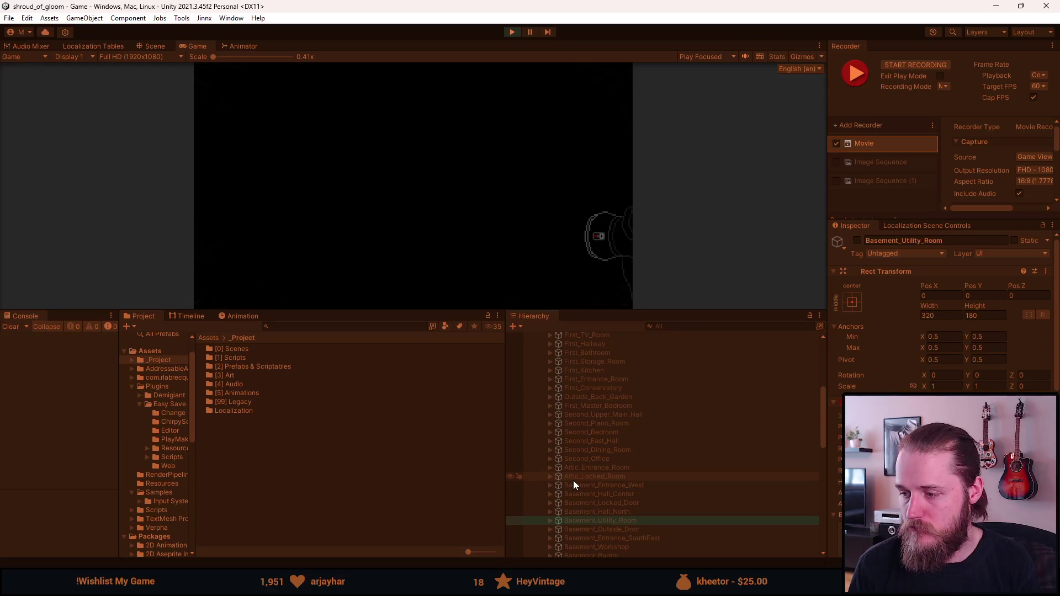
pyautogui.scroll(-2, 574, 484)
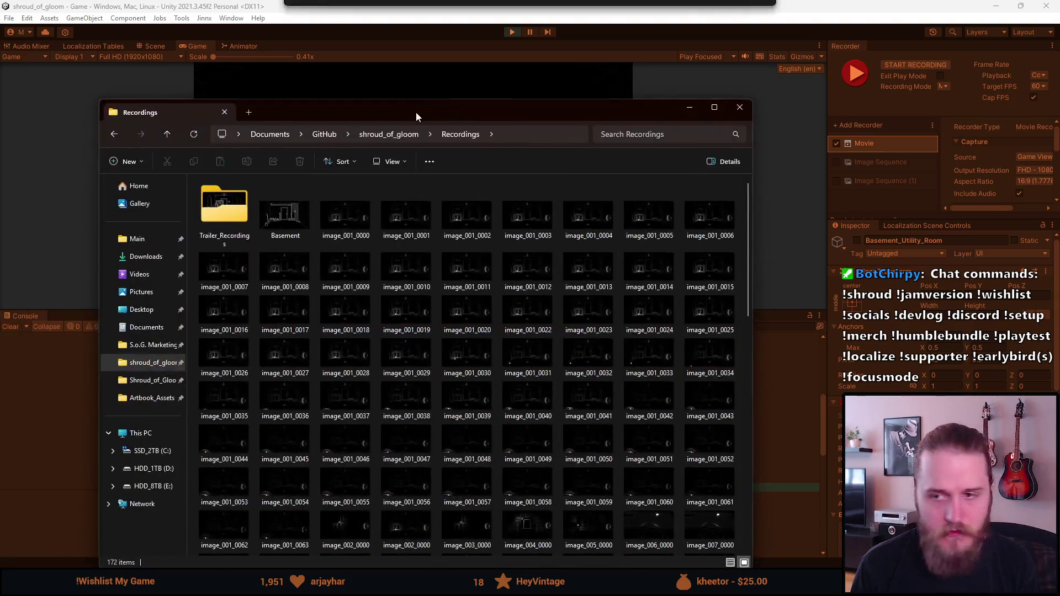
# - Browse Trailer_Recordings, return to the Recordings folder, and play Trailer_098 in VLC
pyautogui.doubleClick(241, 217)
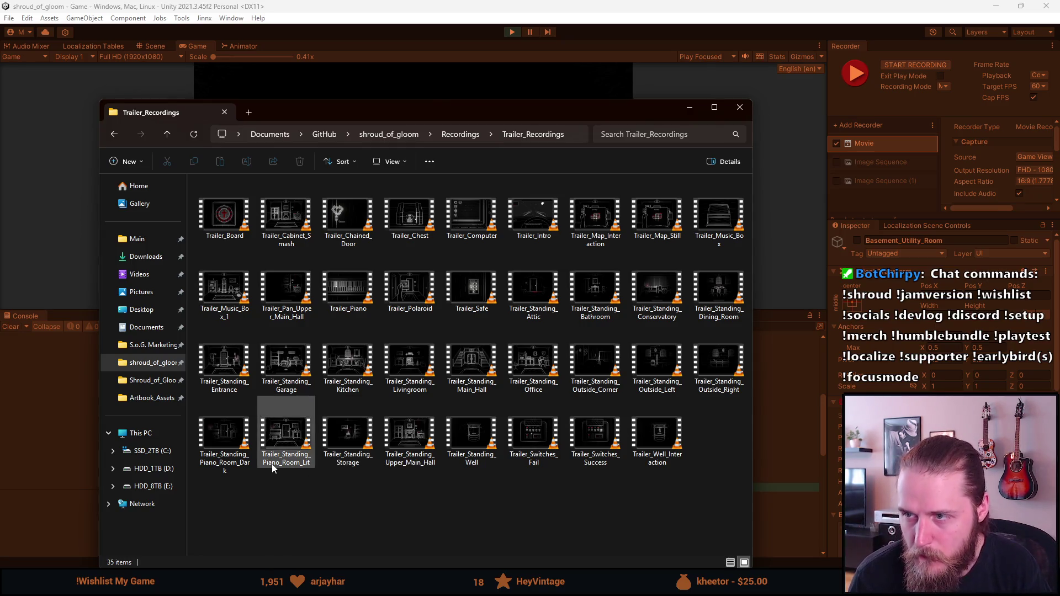
pyautogui.hotkey('alt', 'Left')
pyautogui.scroll(-10, 270, 459)
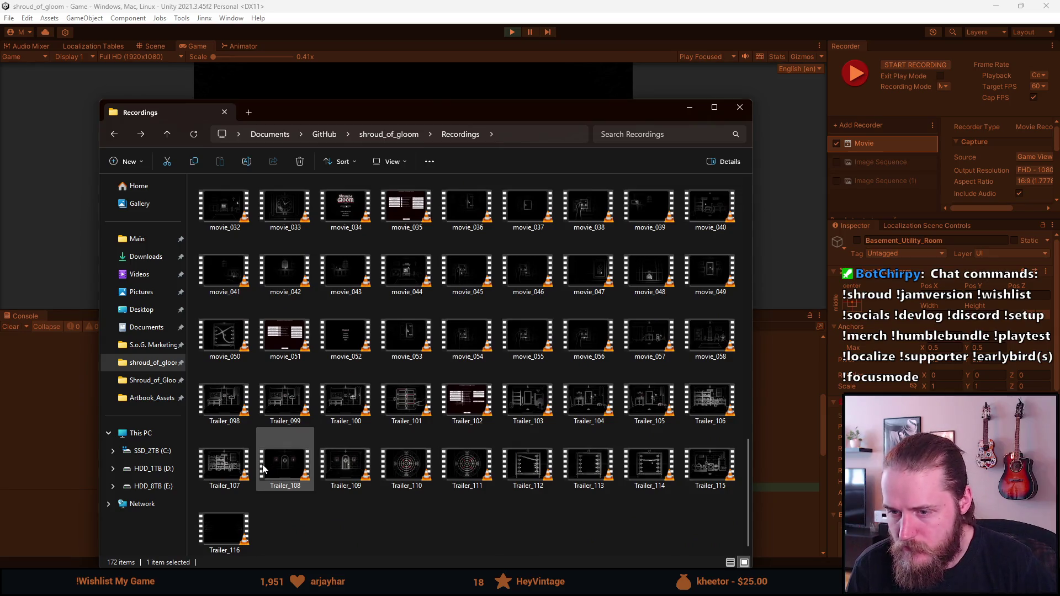
pyautogui.click(526, 32)
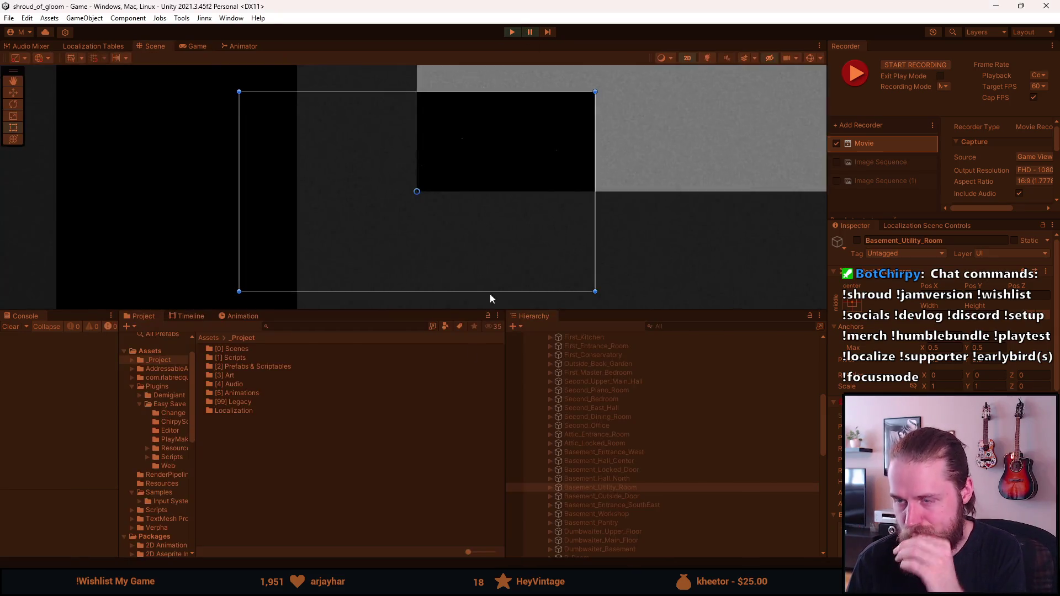
pyautogui.click(591, 577)
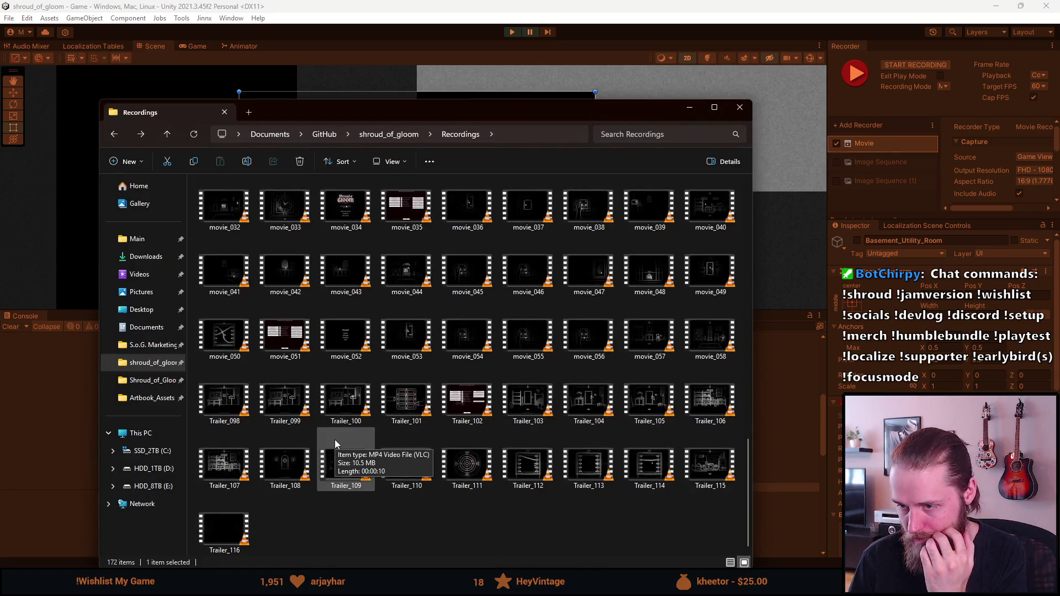
pyautogui.doubleClick(227, 406)
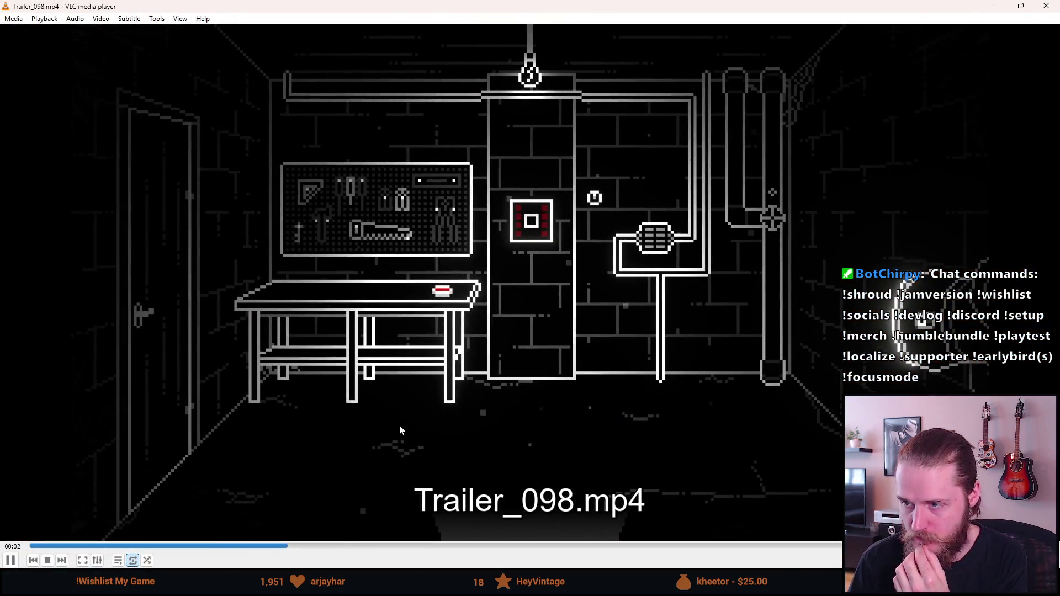
# - Close VLC and delete the Trailer_098 clip from Recordings
pyautogui.click(1047, 6)
pyautogui.click(245, 354)
pyautogui.press('Delete')
# - Review Trailer_099, rename it Trailer_Standing_Workshop, and start playing Trailer_100
pyautogui.doubleClick(230, 489)
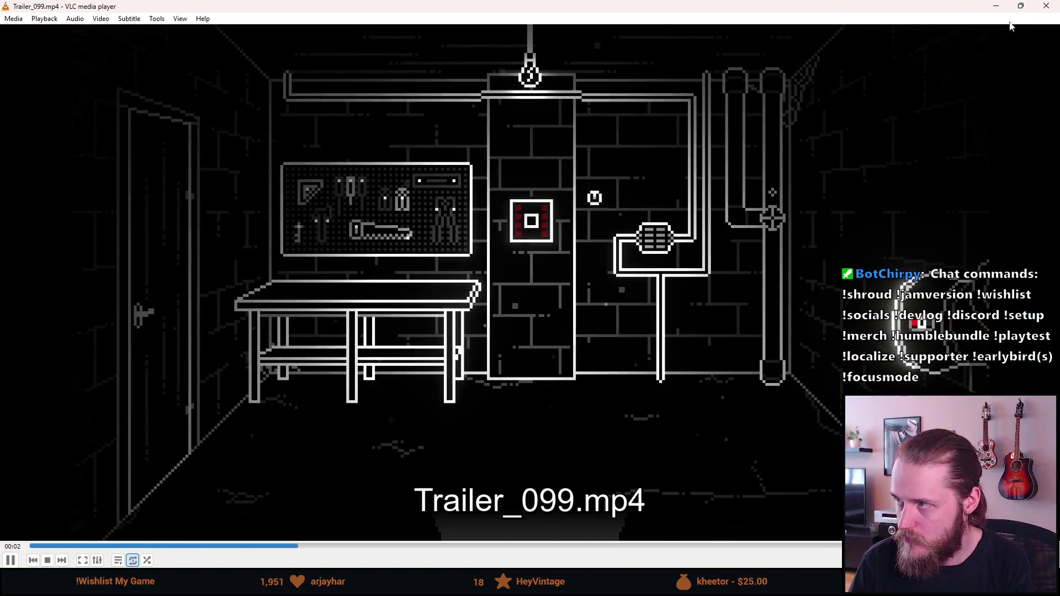
pyautogui.click(1046, 5)
pyautogui.rightClick(234, 496)
pyautogui.press('Escape')
pyautogui.press('End')
pyautogui.press('BackSpace')
pyautogui.press('BackSpace')
pyautogui.press('BackSpace')
pyautogui.write('Standing_Work')
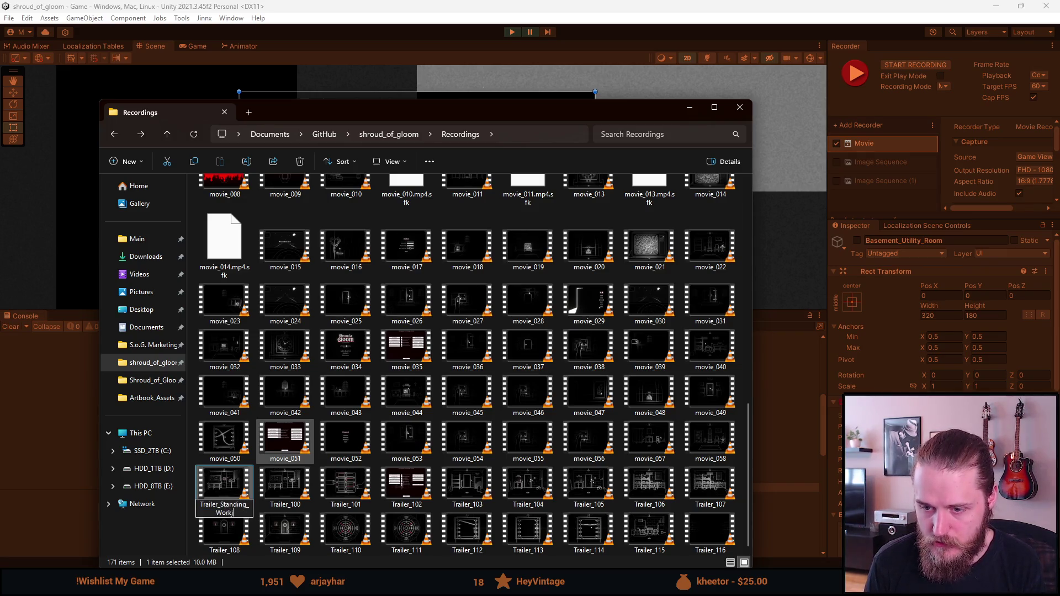
pyautogui.write('shop')
pyautogui.press('Return')
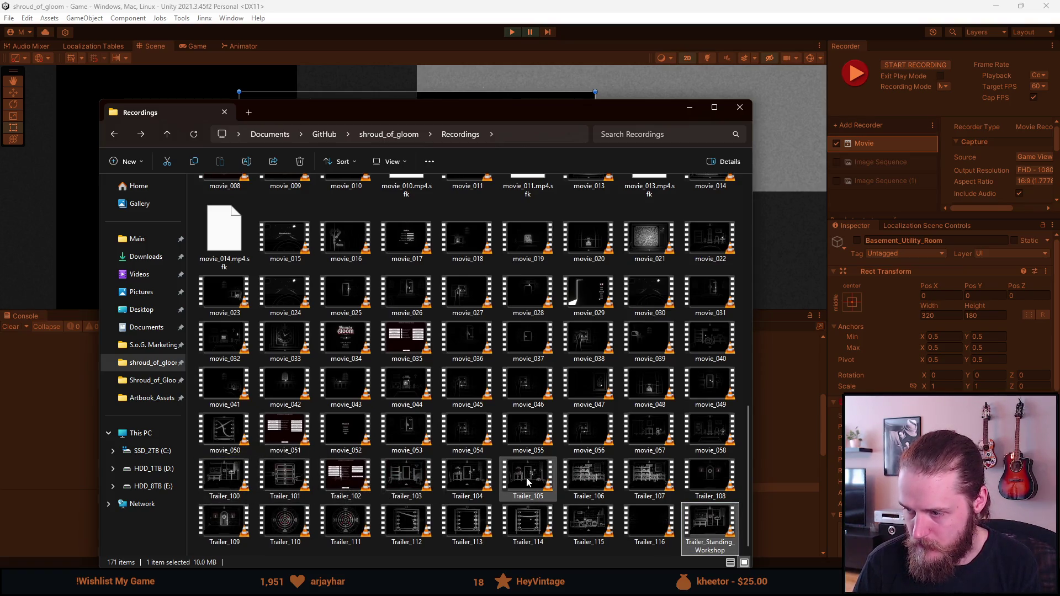
pyautogui.doubleClick(231, 476)
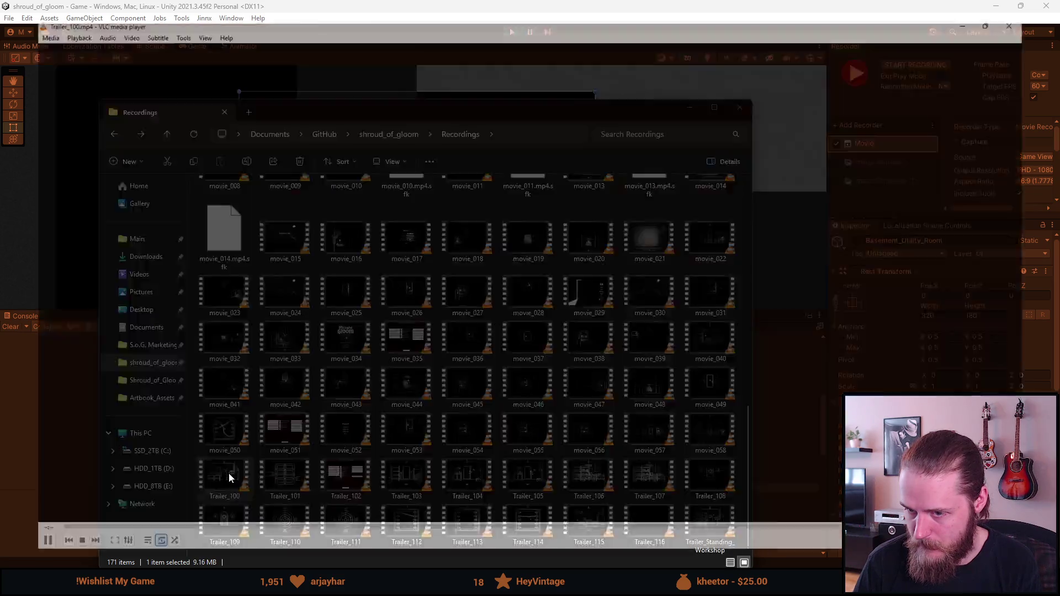
# - Watch Trailer_100 from the beginning, then quit VLC
pyautogui.scroll(-2, 231, 478)
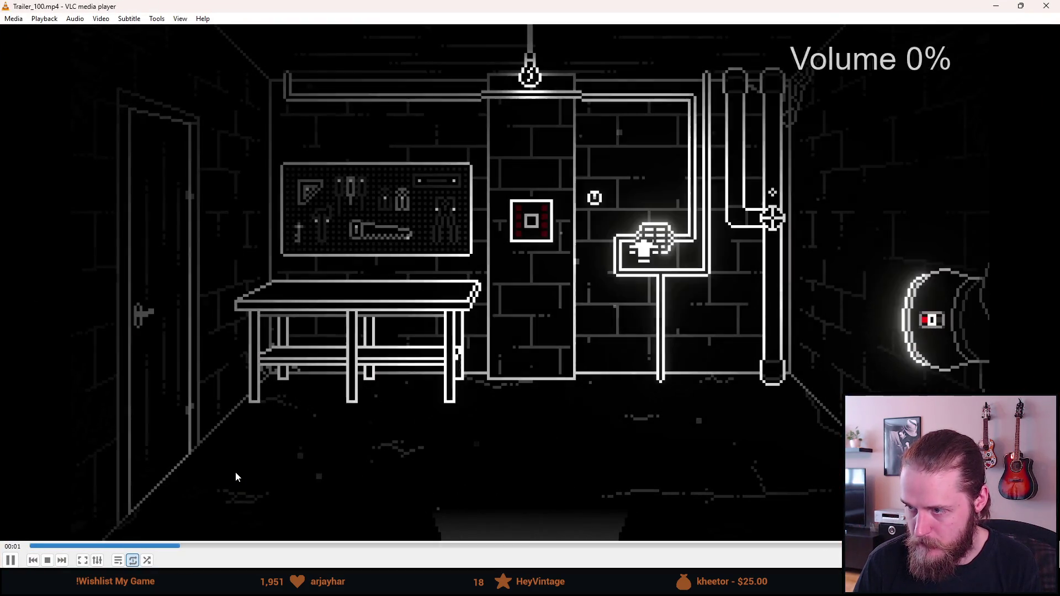
pyautogui.click(32, 551)
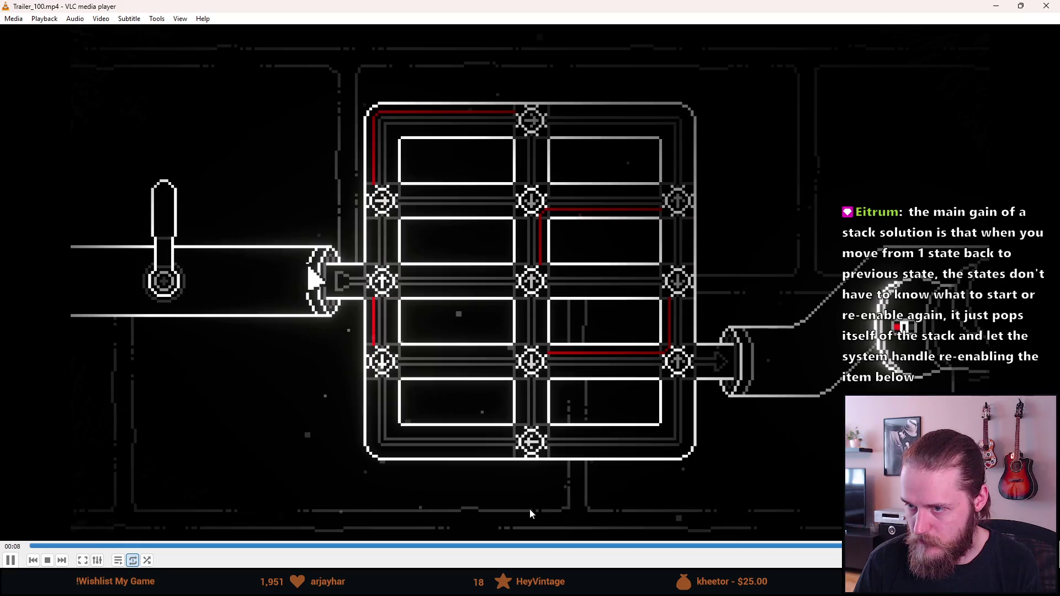
pyautogui.hotkey('ctrl', 'q')
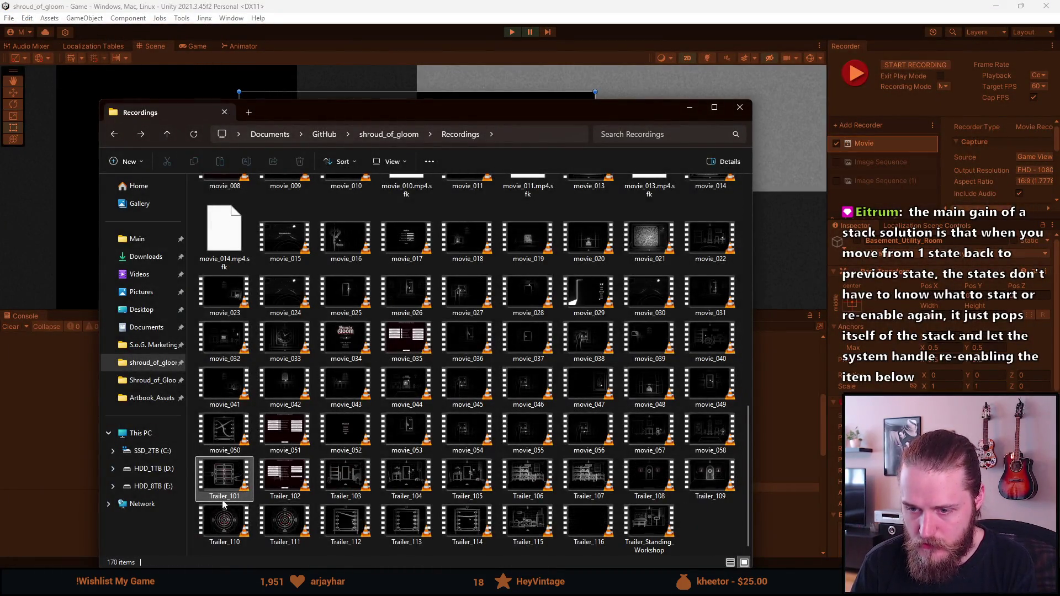
# - Play the next clip, Trailer_101, and close VLC afterwards
pyautogui.press('Right')
pyautogui.press('Return')
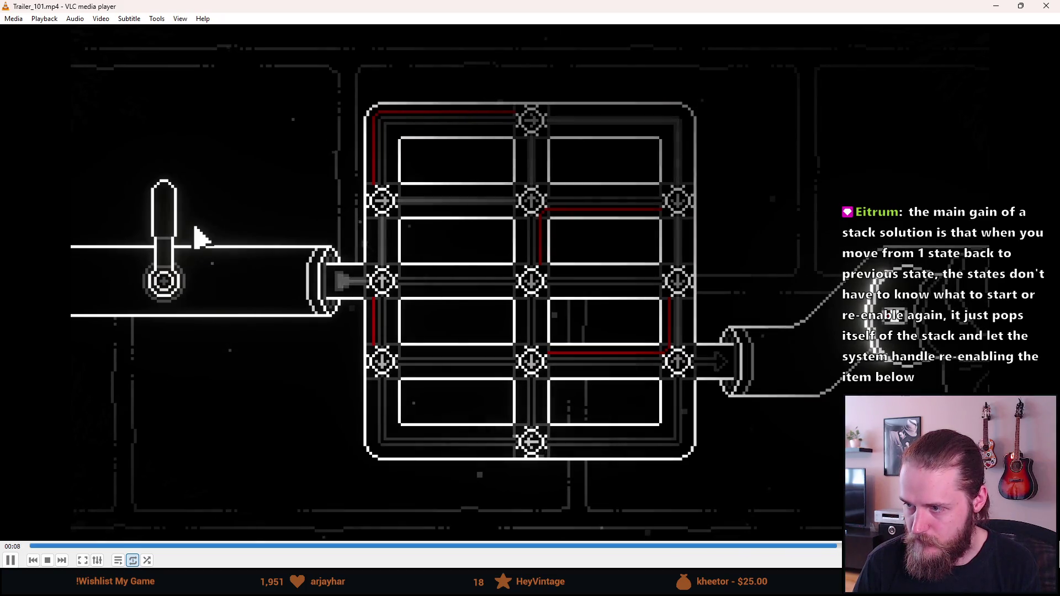
pyautogui.click(1047, 5)
# - Reopen Trailer_100 in VLC and jump to about five seconds in
pyautogui.click(304, 435)
pyautogui.scroll(-1, 305, 435)
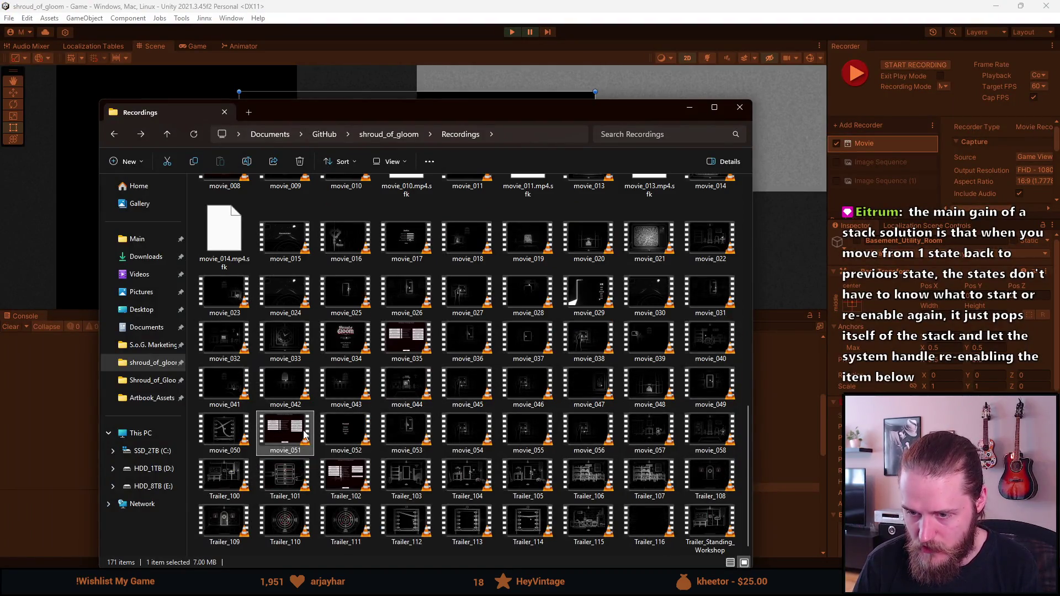
pyautogui.click(194, 135)
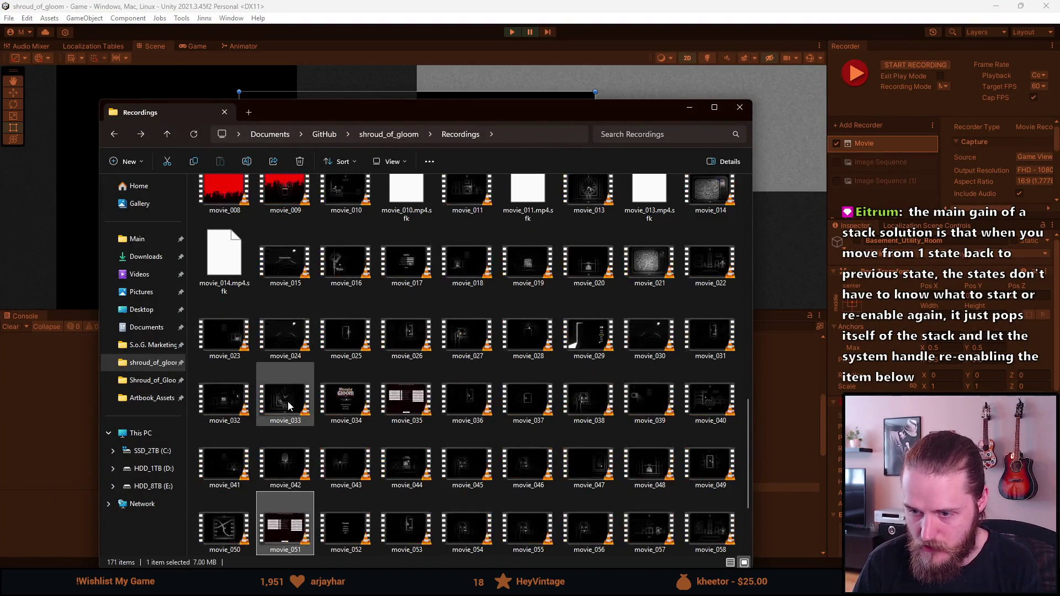
pyautogui.scroll(-1, 276, 387)
pyautogui.click(231, 461)
pyautogui.doubleClick(229, 458)
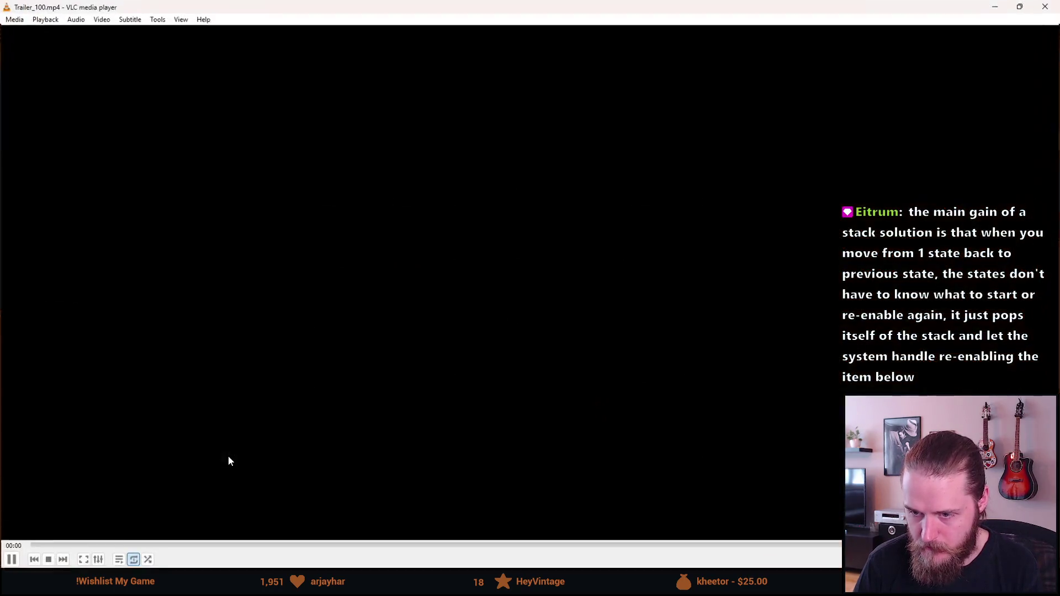
pyautogui.click(613, 546)
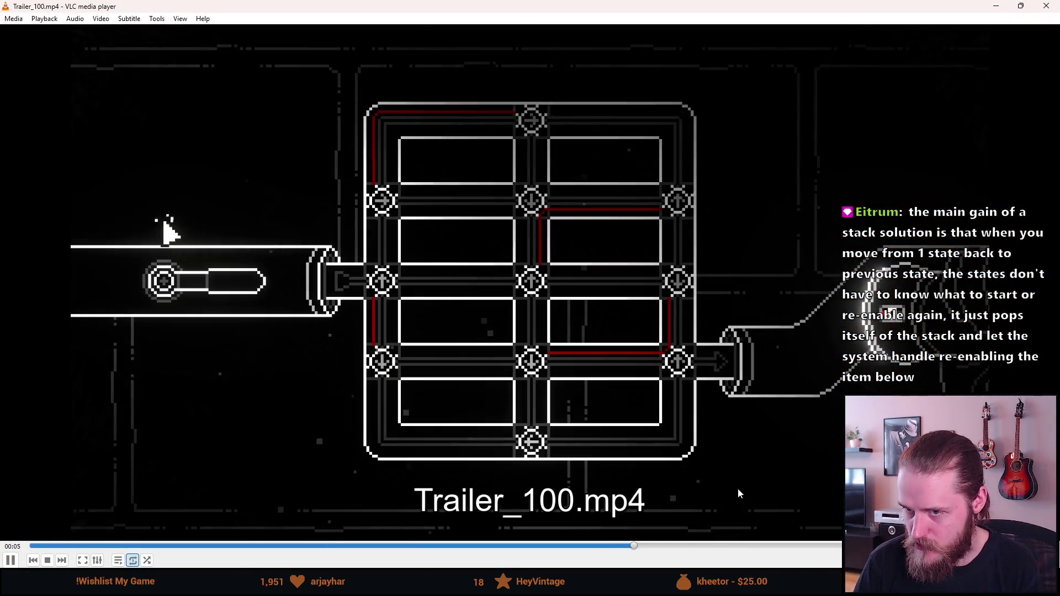